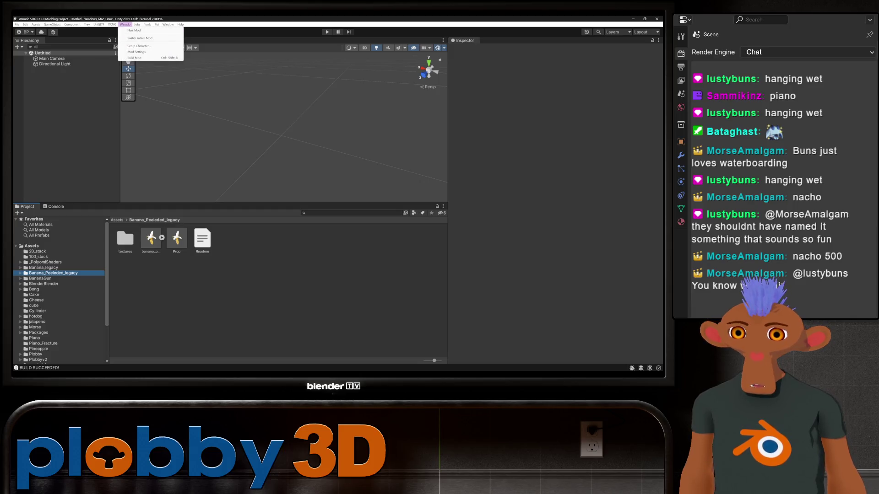
Create a new Warudo mod named banana_unpeeled
left_click(137, 30)
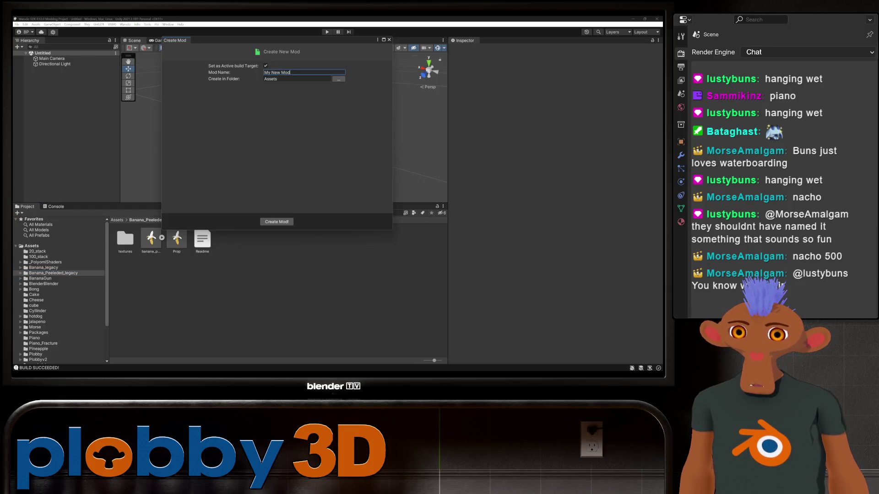
key("ctrl+a")
type("b")
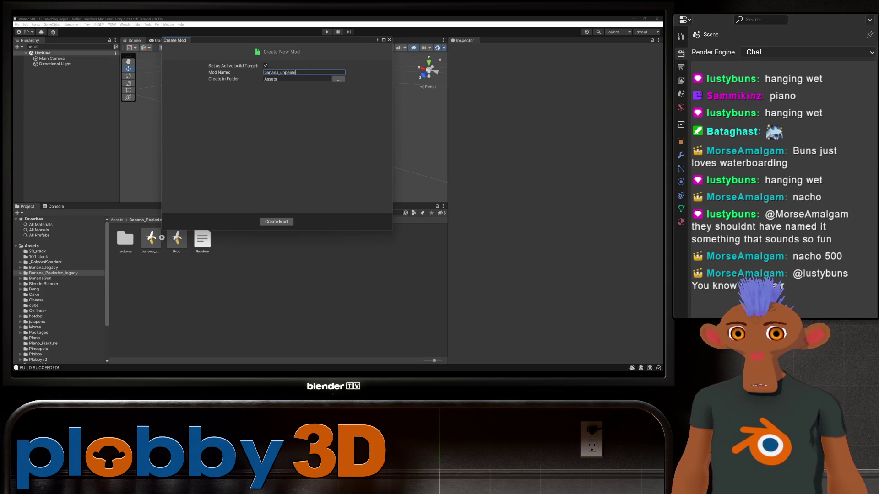
left_click(277, 221)
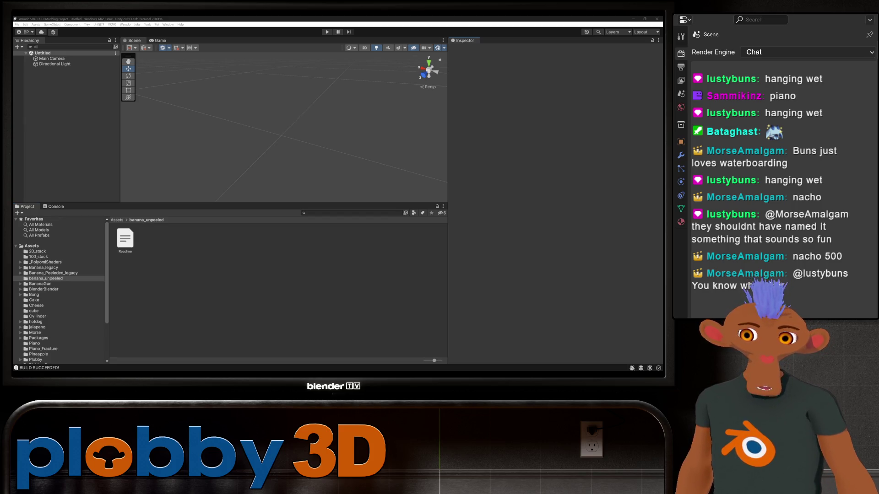
Extract the banana model's textures and bananas_Baked material into the banana_unpeeled folder
left_click(125, 239)
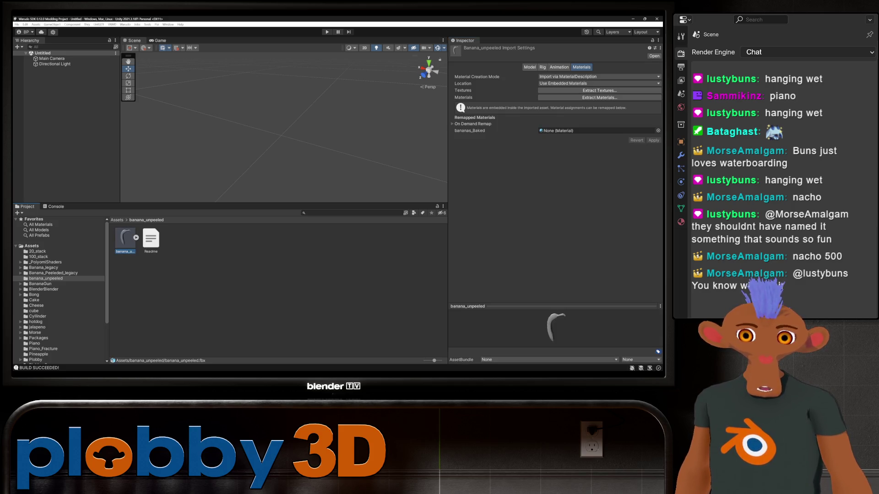
left_click(599, 90)
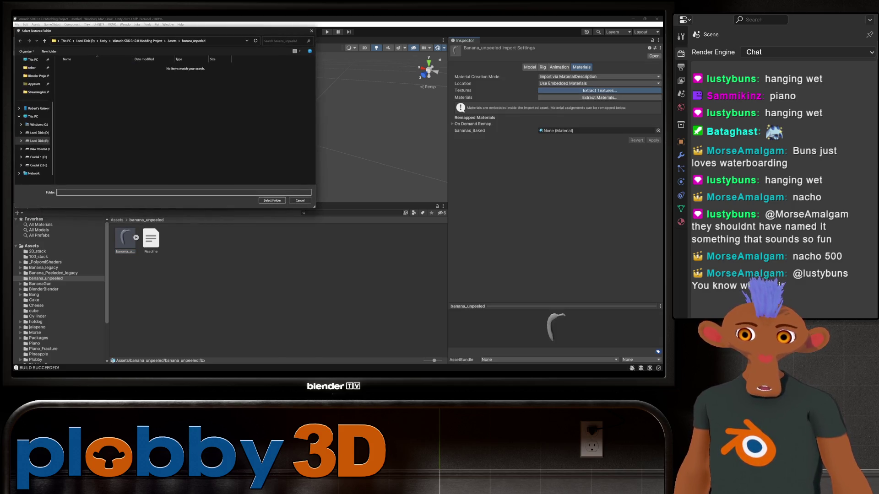
key("Return")
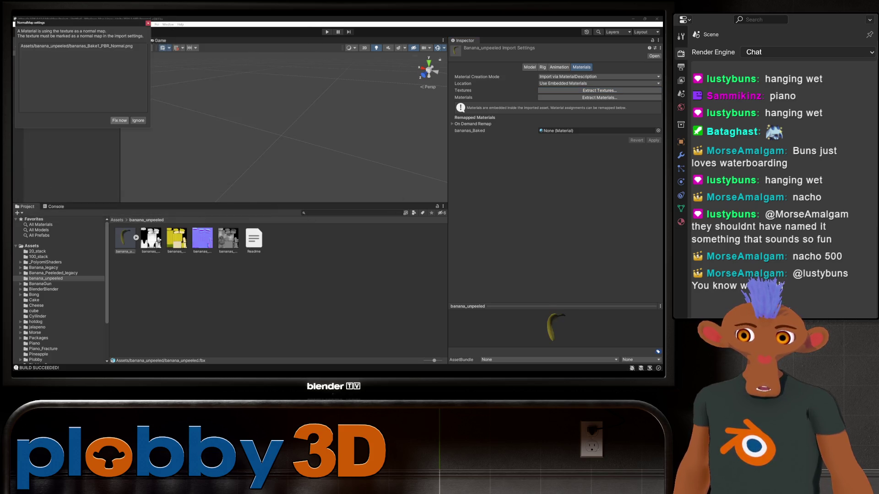
left_click(600, 97)
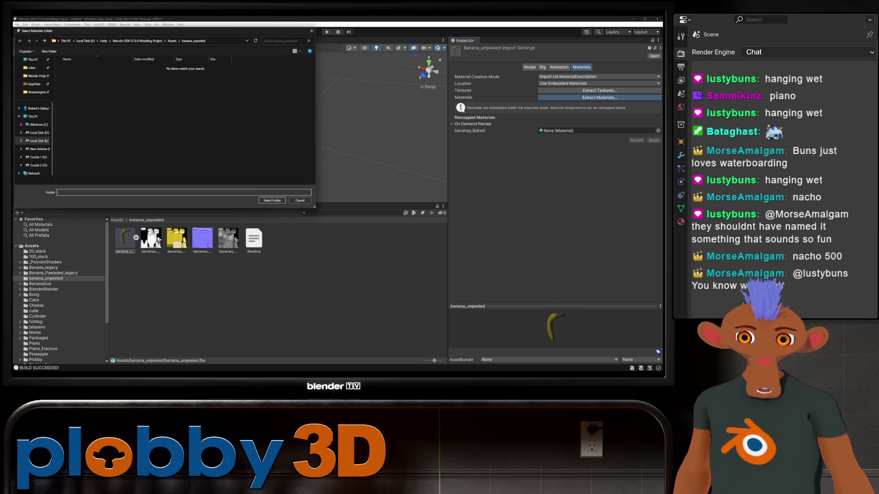
left_click(273, 201)
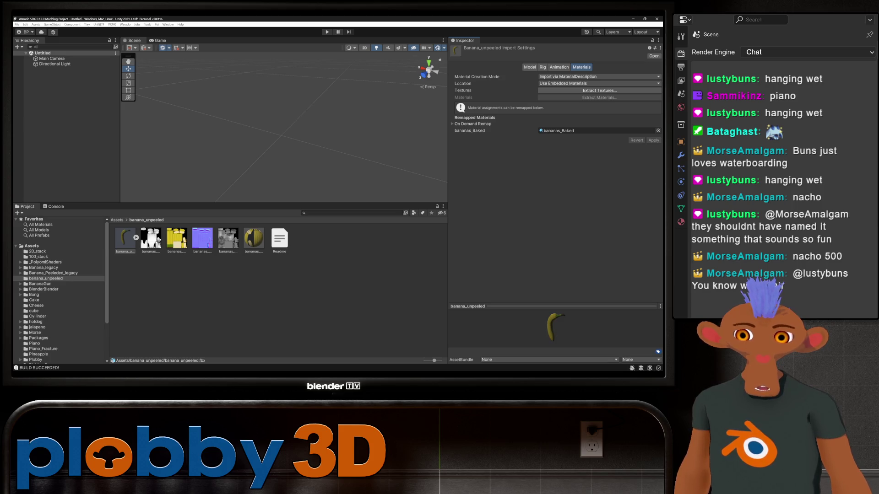
Place the banana model into the scene and orbit the view around it
left_click_drag(125, 238, 64, 91)
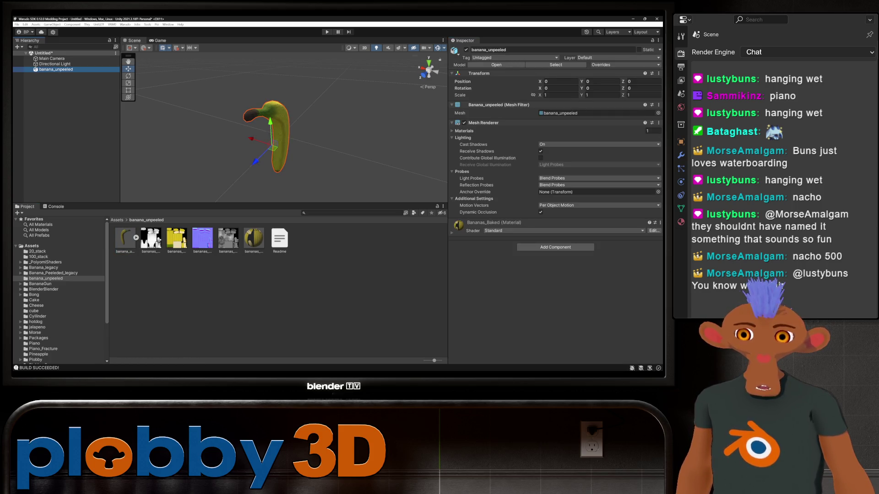
left_click(353, 128)
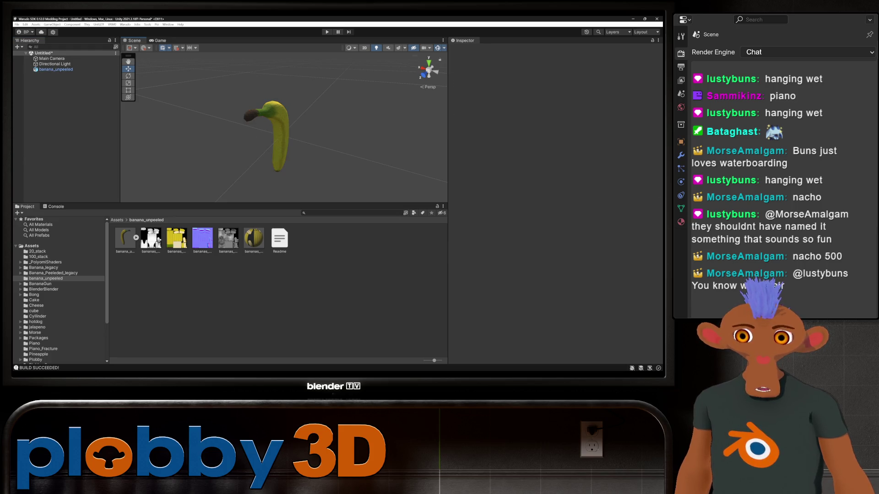
mouse_move(353, 127)
left_mouse_down()
mouse_move(252, 84)
mouse_move(267, 75)
mouse_move(354, 95)
left_mouse_up()
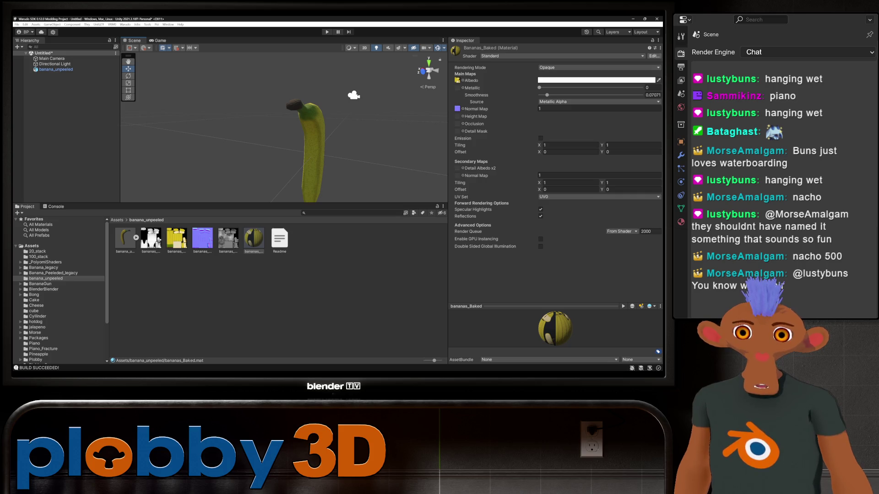
Switch bananas_Baked to the .poiyomi/Poiyomi Toon shader and apply the LilToon Shading Preset
left_click(562, 56)
left_click(563, 77)
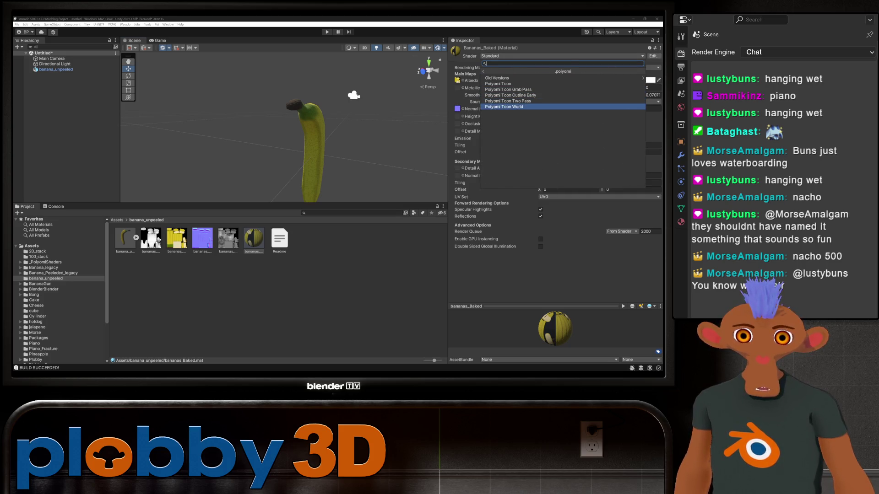
left_click(498, 84)
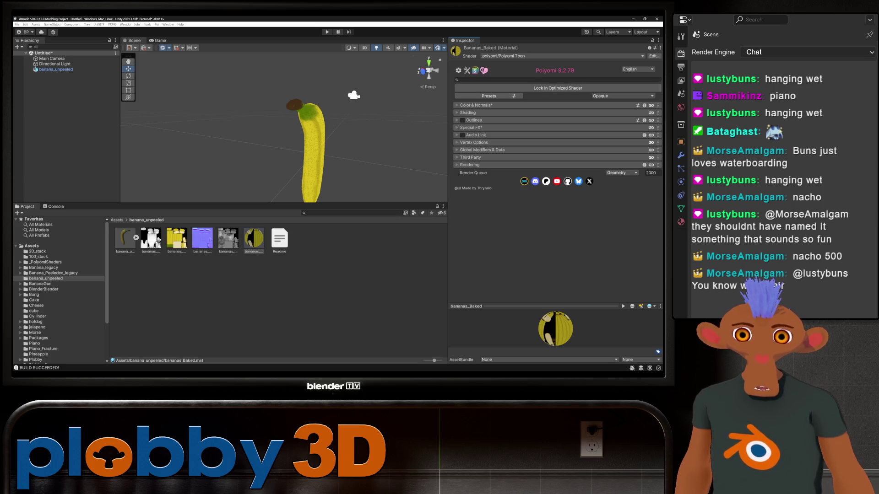
left_click(489, 96)
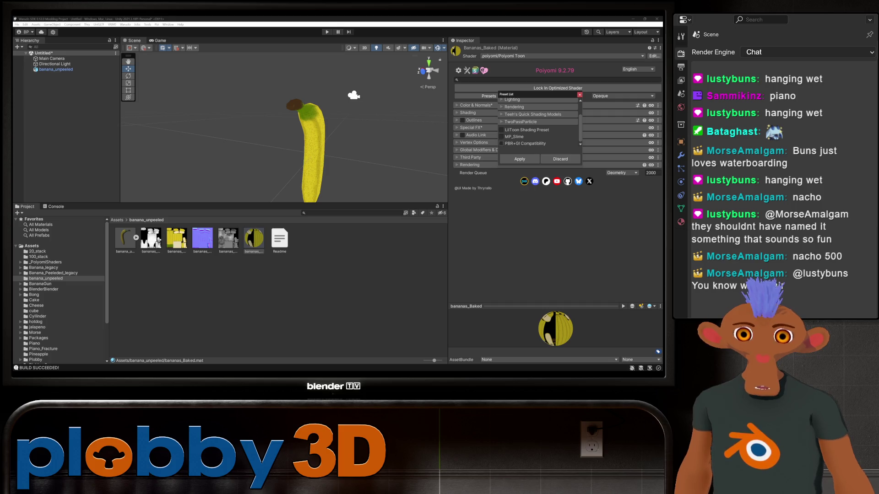
left_click(501, 130)
left_click(520, 159)
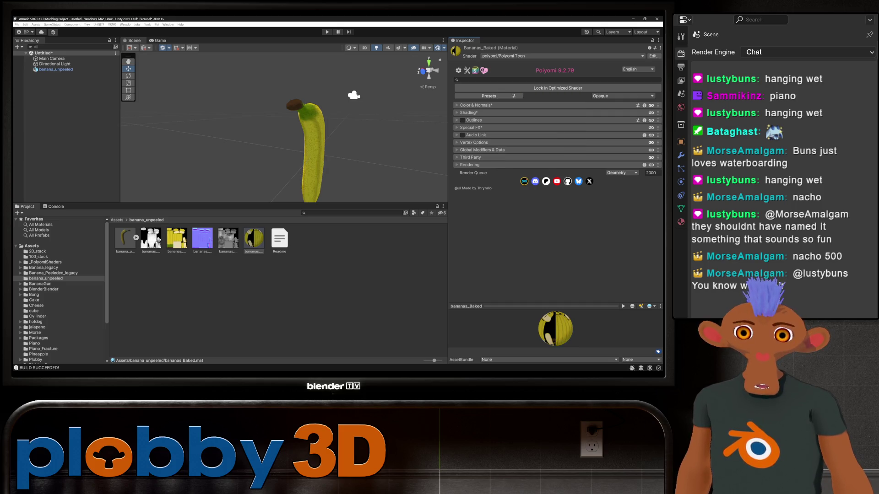
Enable outlines on the bananas_Baked material and colour them dark brown
left_click_drag(354, 96, 400, 95)
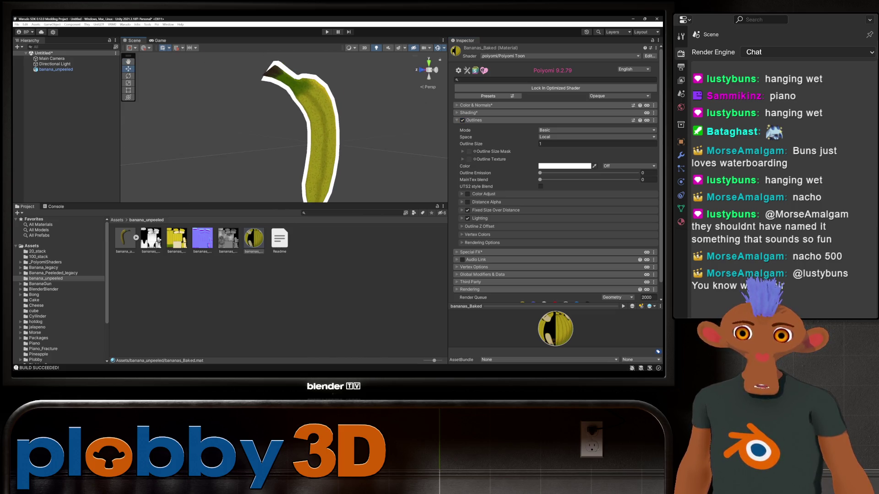
scroll(321, 128, "up", 5)
scroll(284, 128, "down", 5)
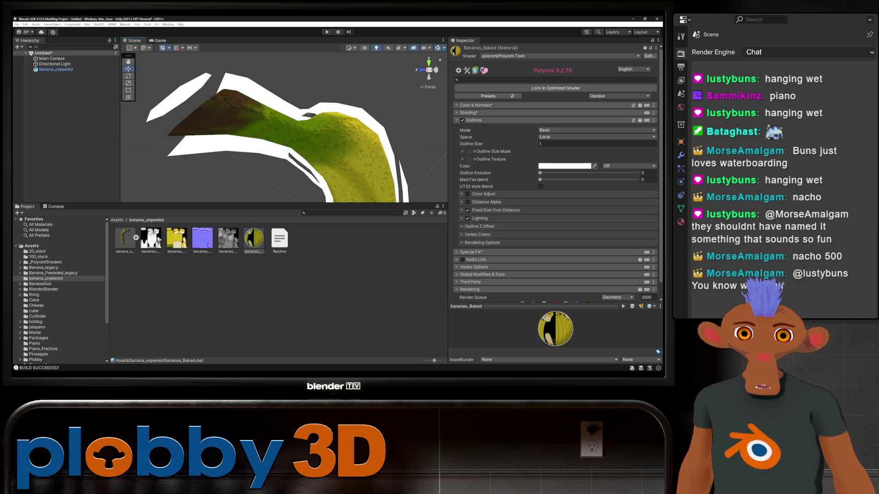
left_click(594, 166)
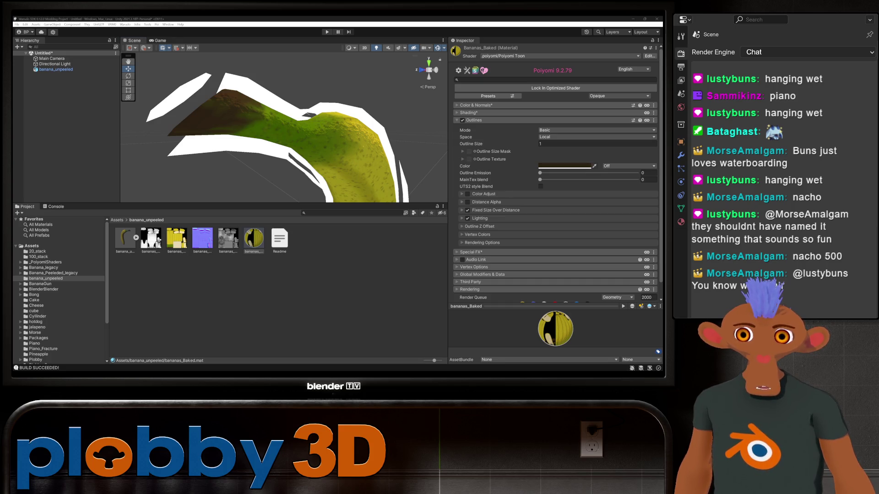
left_click(197, 119)
left_click_drag(283, 137, 229, 100)
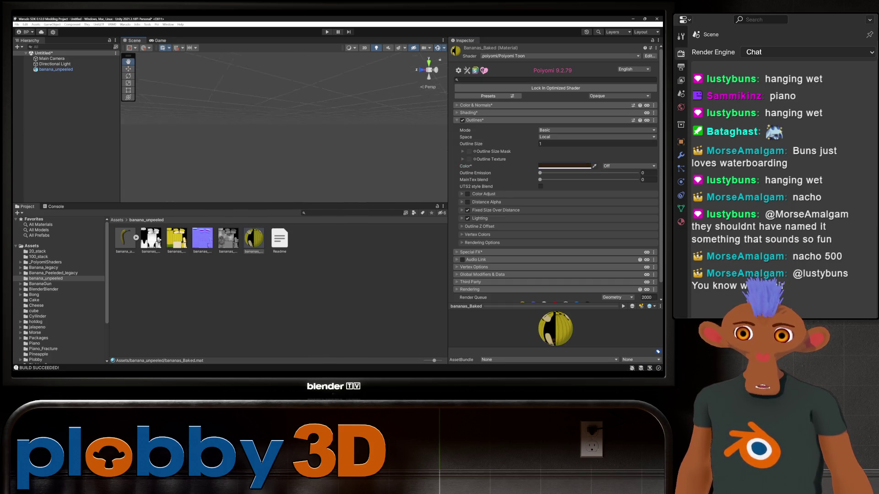
key("f")
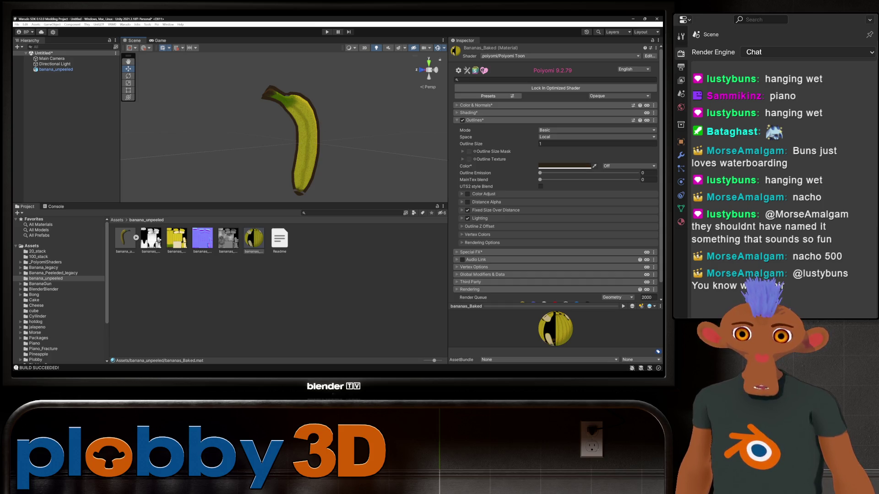
Set the outline size to 0.3 and deselect the material
double_click(595, 144)
type("0.55")
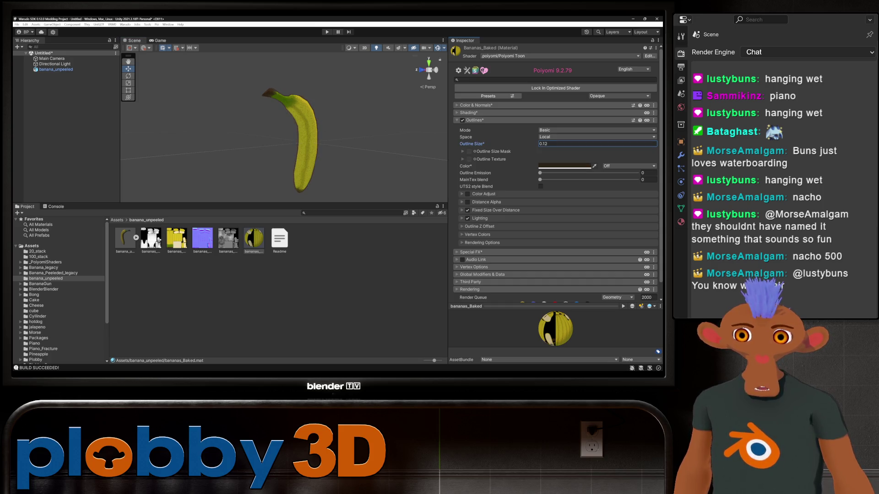
key("BackSpace")
key("BackSpace")
type("29")
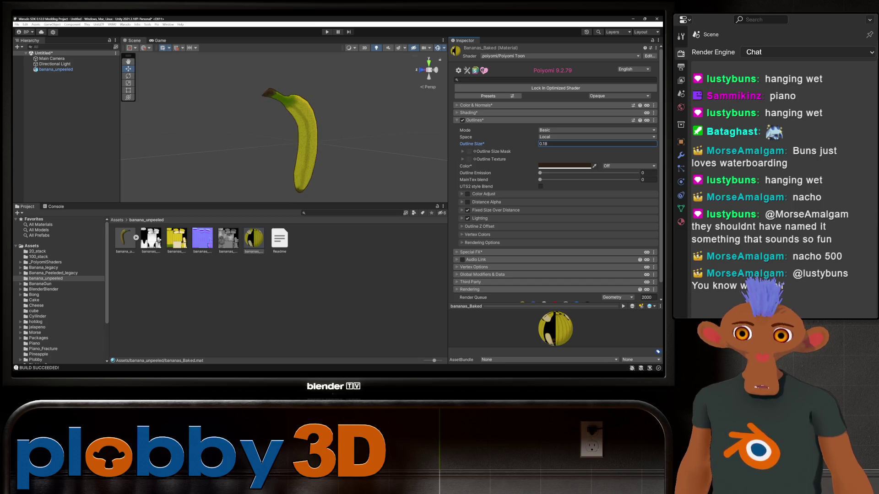
key("BackSpace")
key("BackSpace")
type("33")
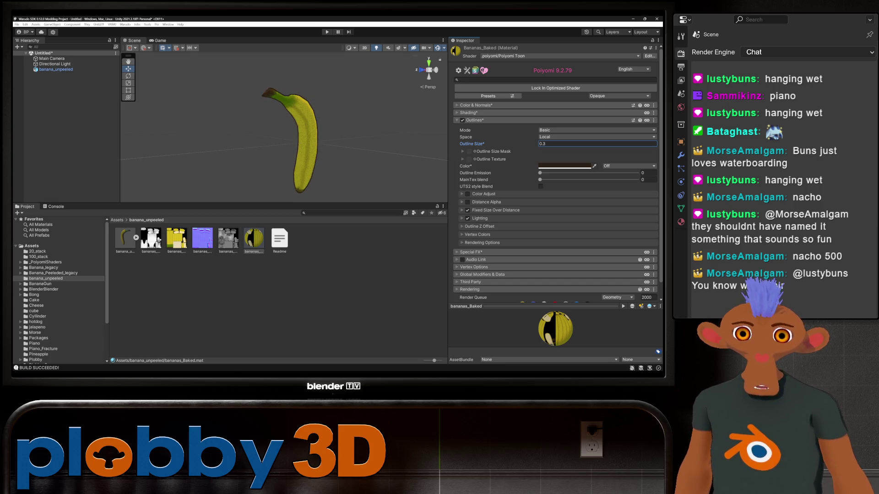
key("shift+Tab")
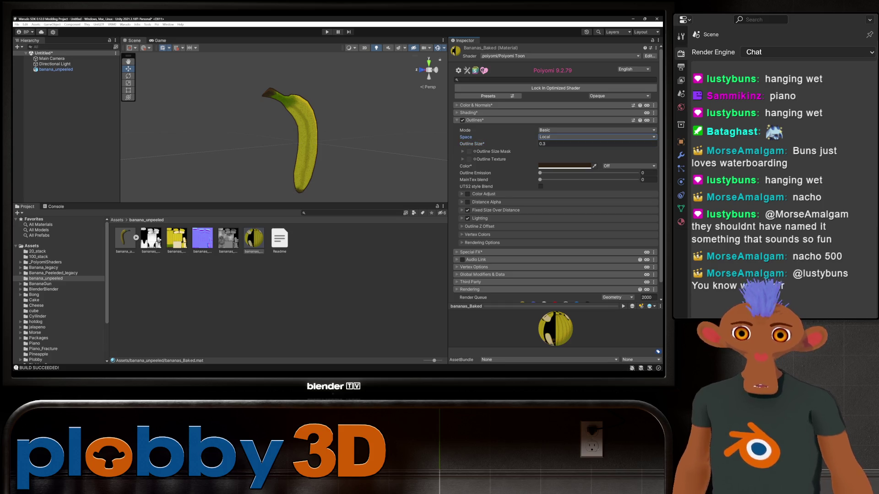
key("Escape")
scroll(290, 128, "up", 2)
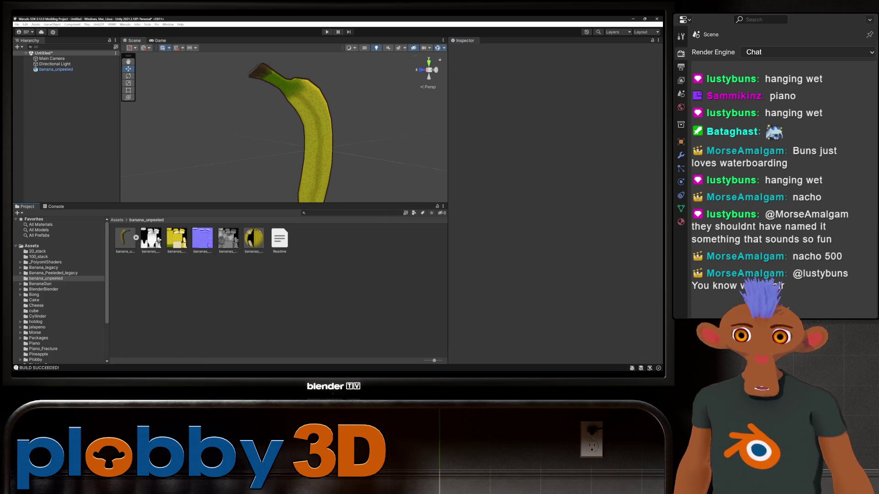
Add a Box Collider to banana_unpeeled and drag it into the Project folder as a prefab
double_click(56, 69)
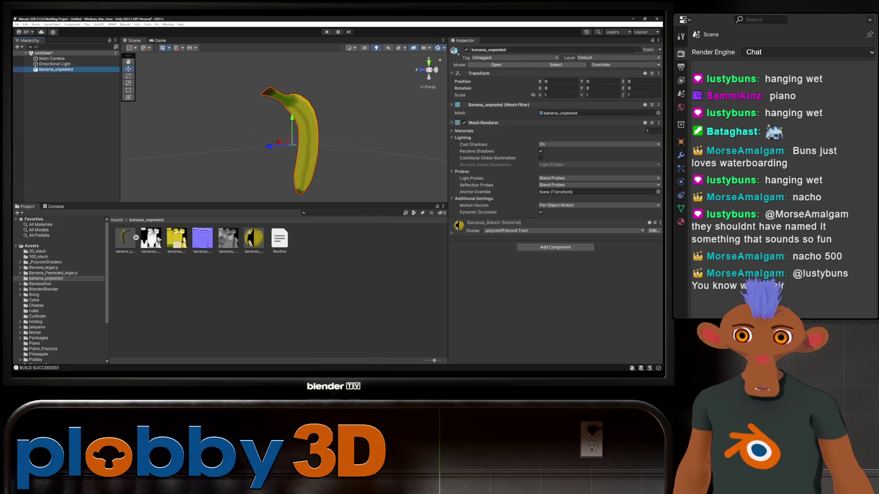
mouse_move(293, 137)
left_mouse_down()
mouse_move(284, 114)
mouse_move(405, 108)
mouse_move(348, 110)
mouse_move(389, 111)
left_mouse_up()
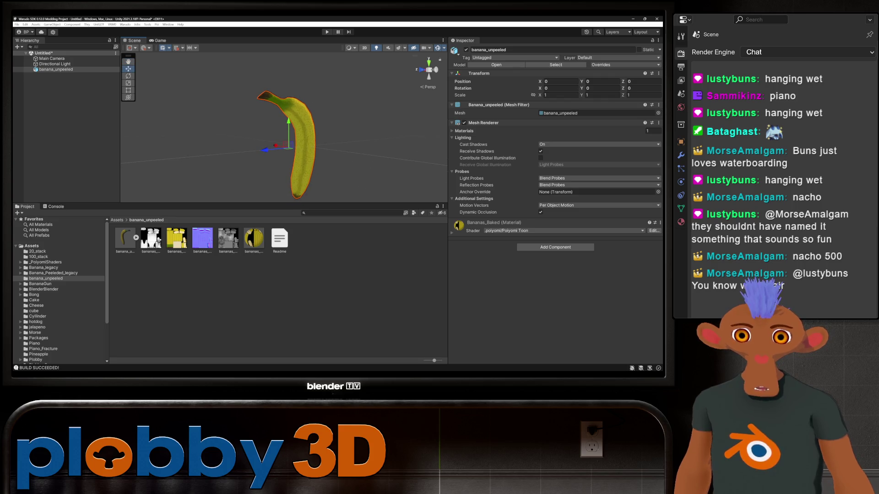
left_click(555, 248)
type("b")
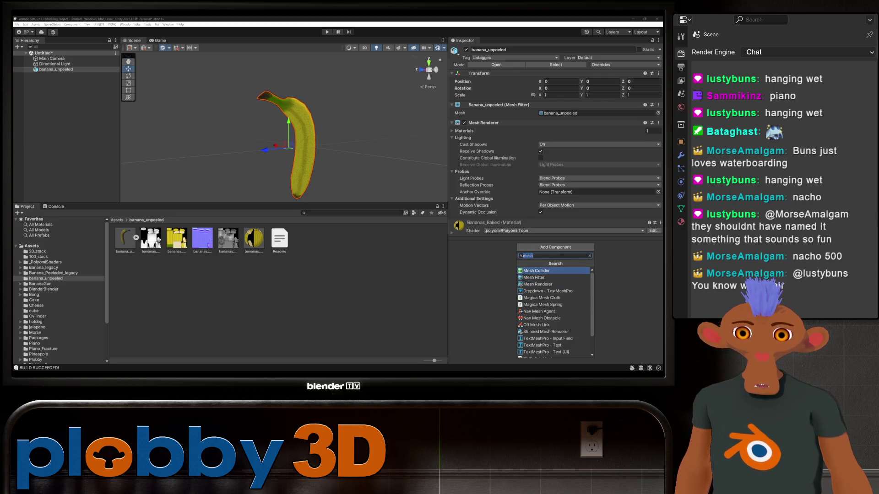
type("ox")
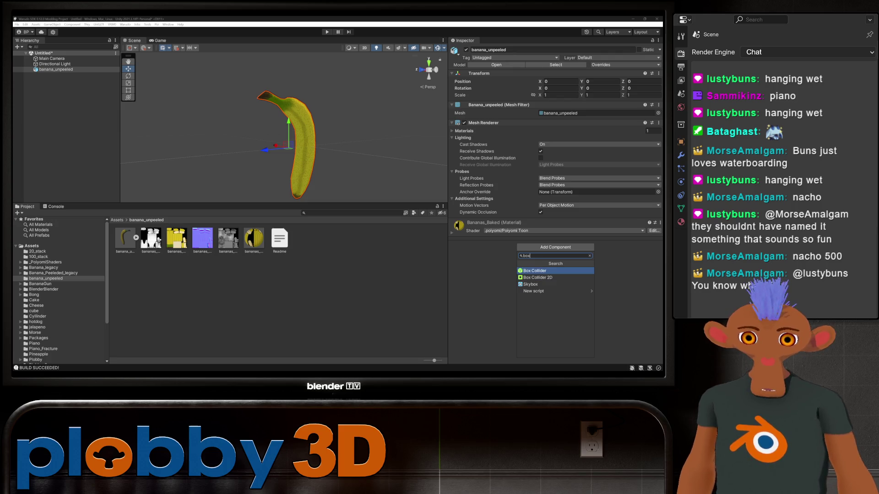
key("Return")
key("f")
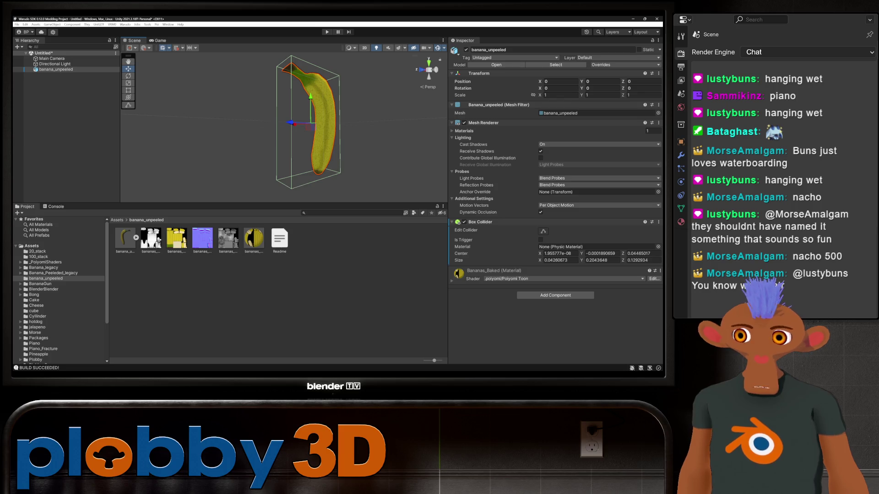
left_click(56, 69)
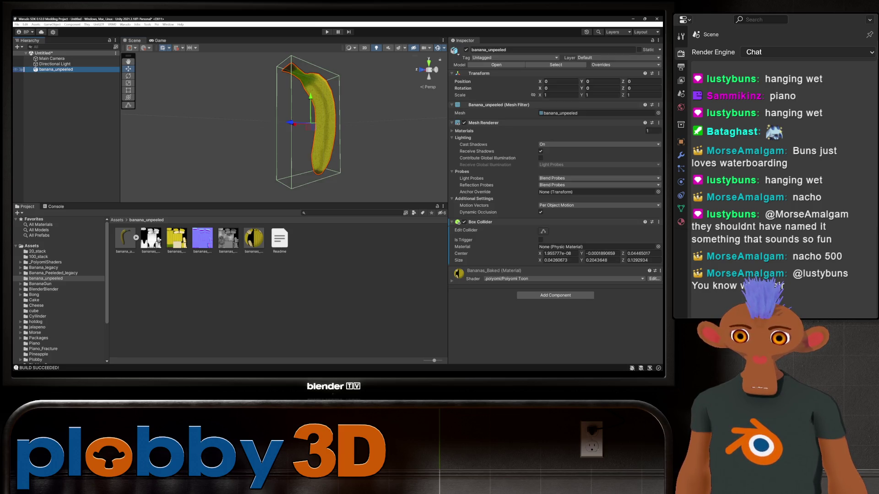
mouse_move(56, 69)
left_mouse_down()
mouse_move(183, 206)
mouse_move(297, 284)
left_mouse_up()
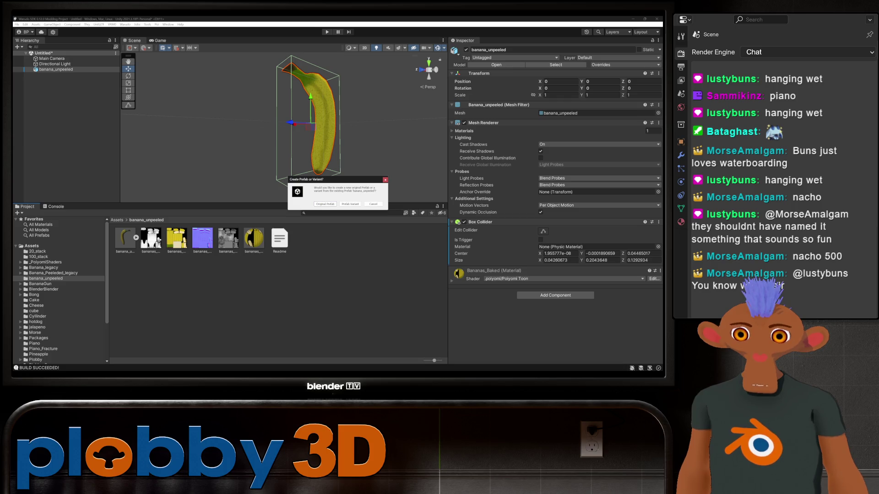
Save the banana as an original prefab renamed Prop
key("Return")
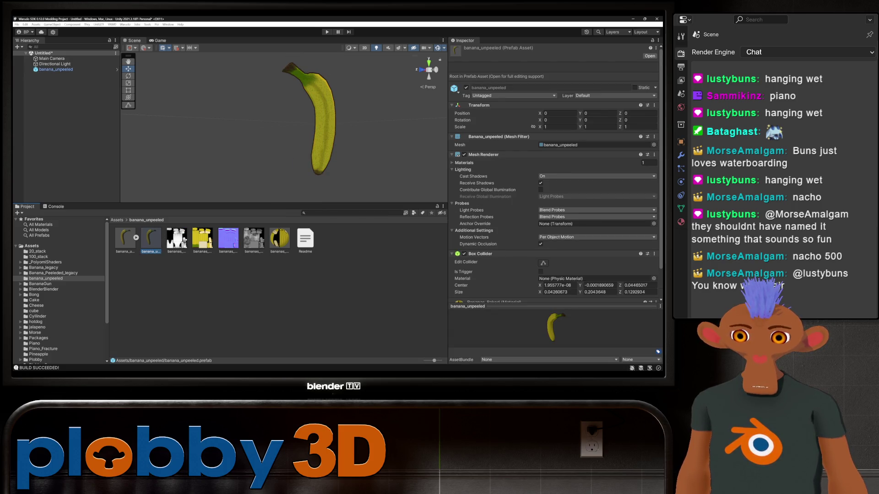
key("F2")
type("Prop")
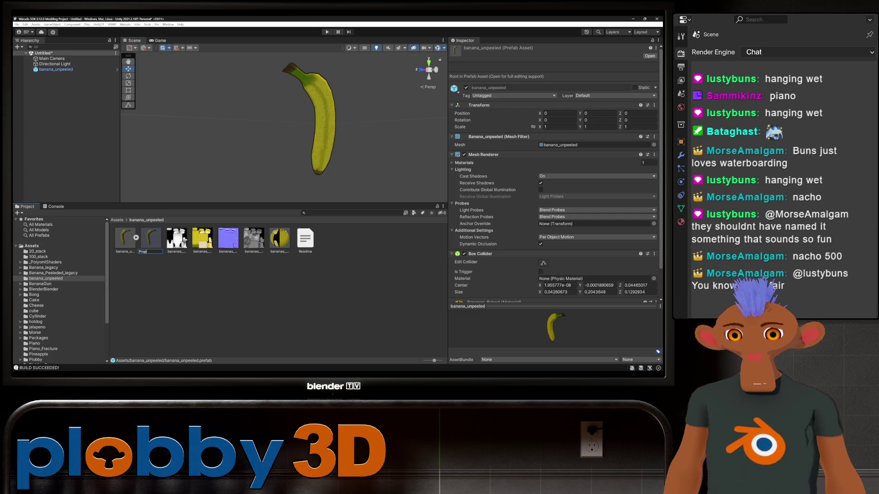
key("Return")
left_click(125, 25)
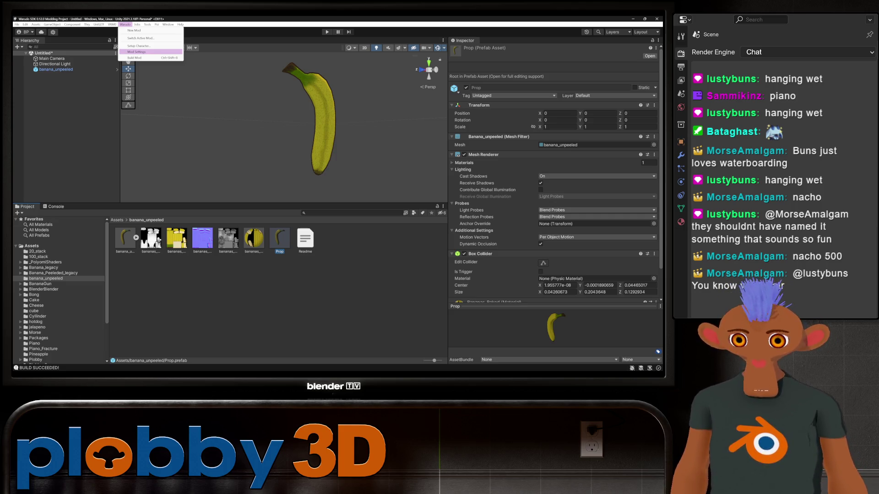
Set the mod export directory to Warudo_Data/StreamingAssets/Props and close Mod Settings
left_click(137, 52)
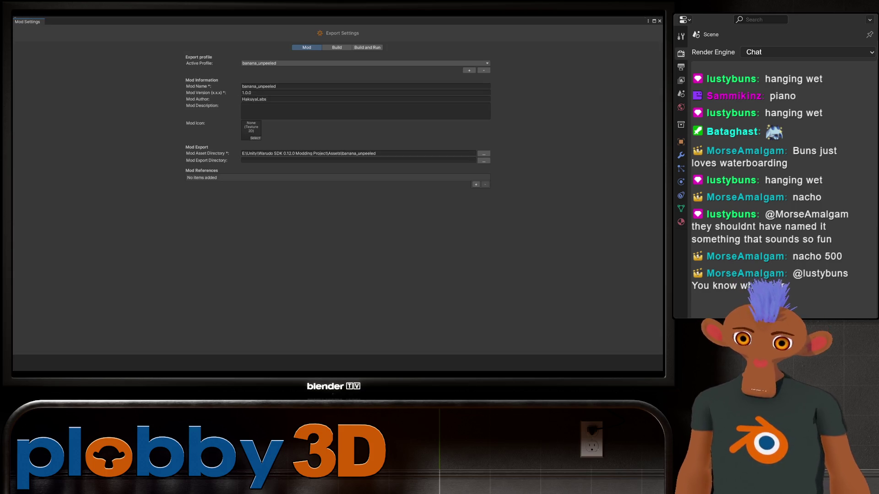
left_click(484, 161)
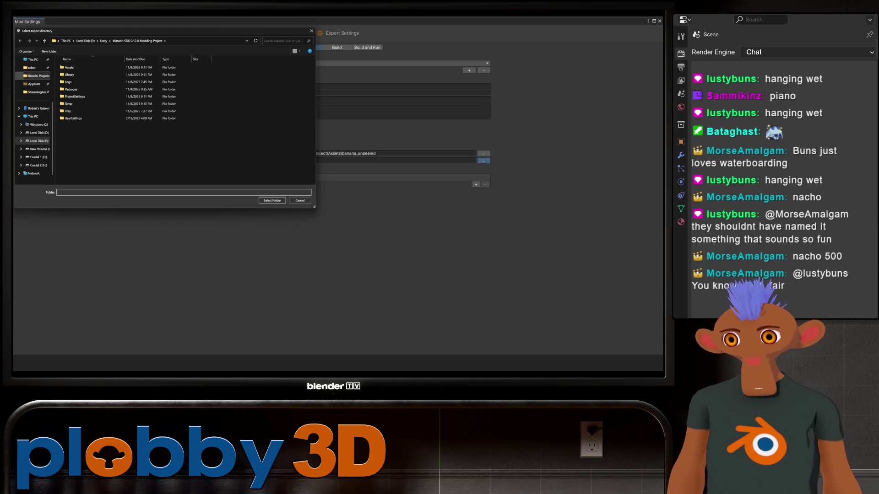
left_click(36, 92)
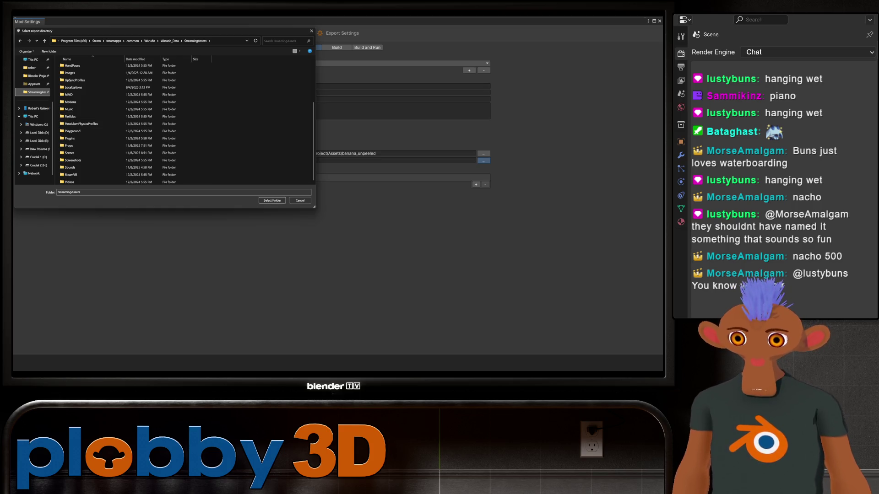
left_click(69, 145)
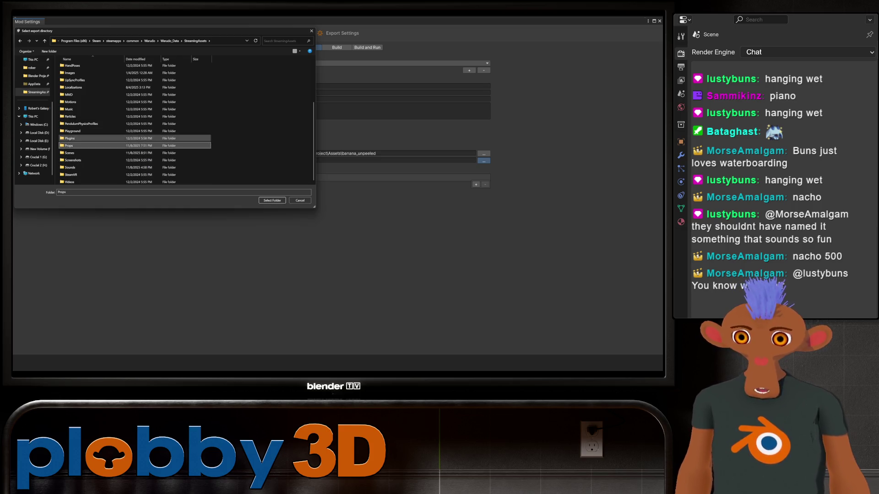
double_click(69, 146)
key("Return")
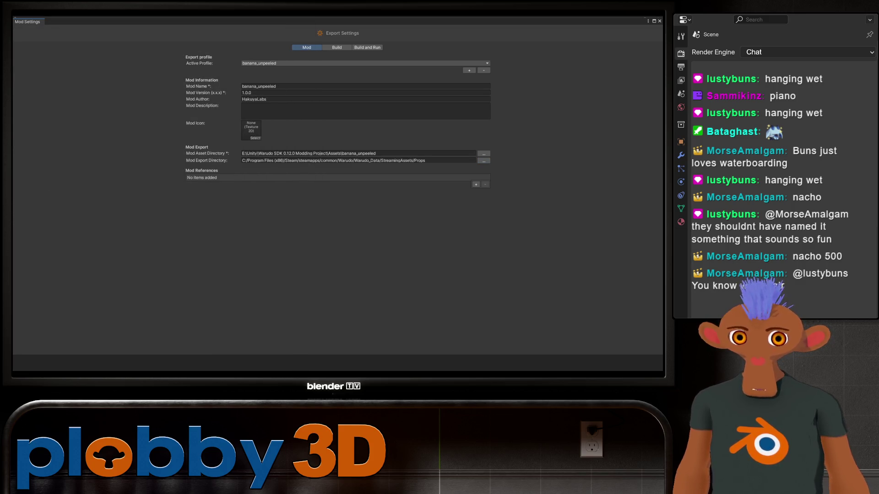
left_click(660, 21)
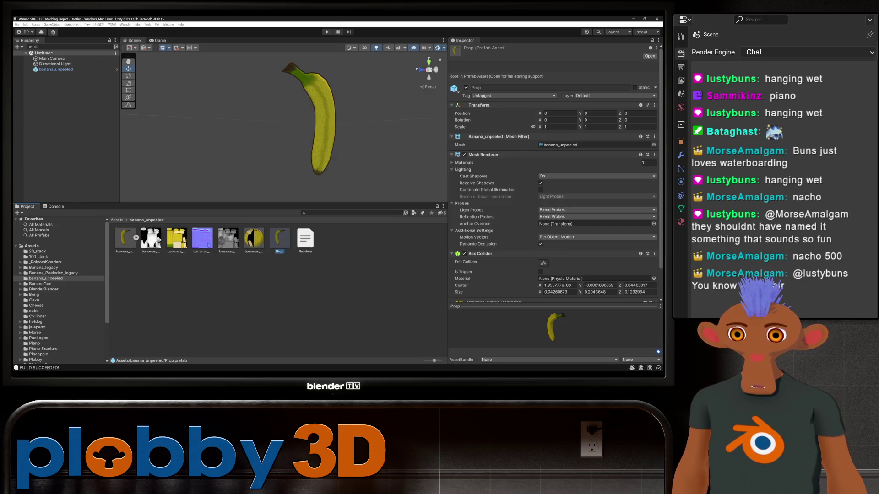
Check the Bananas_Baked outline settings and build the banana_unpeeled mod
left_click(254, 238)
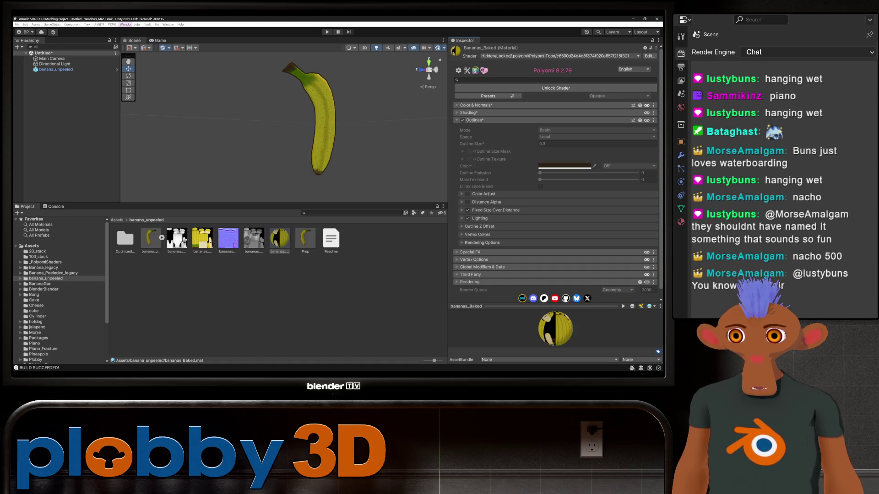
left_click(125, 24)
left_click(142, 57)
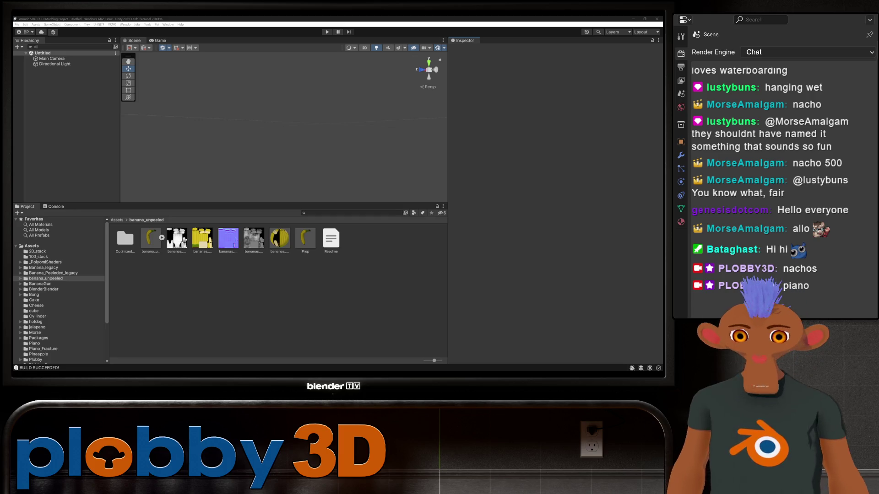
Create a second Warudo mod named banana_peeled
left_click(125, 24)
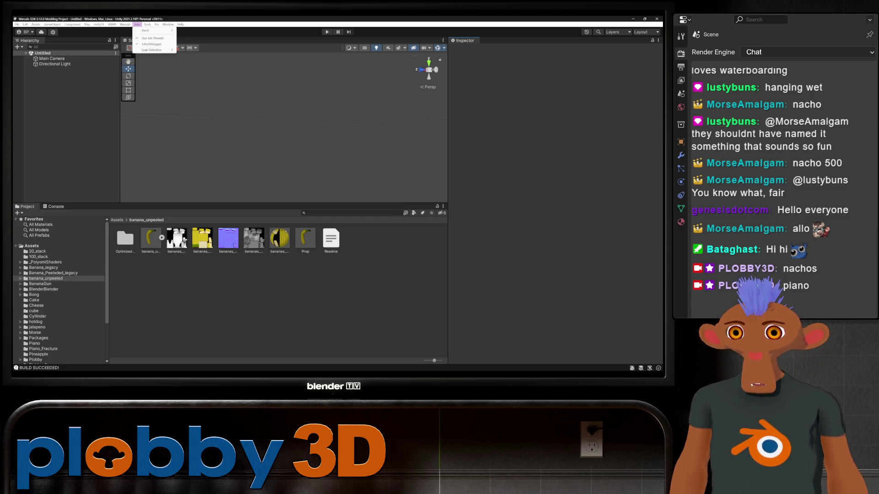
left_click(138, 30)
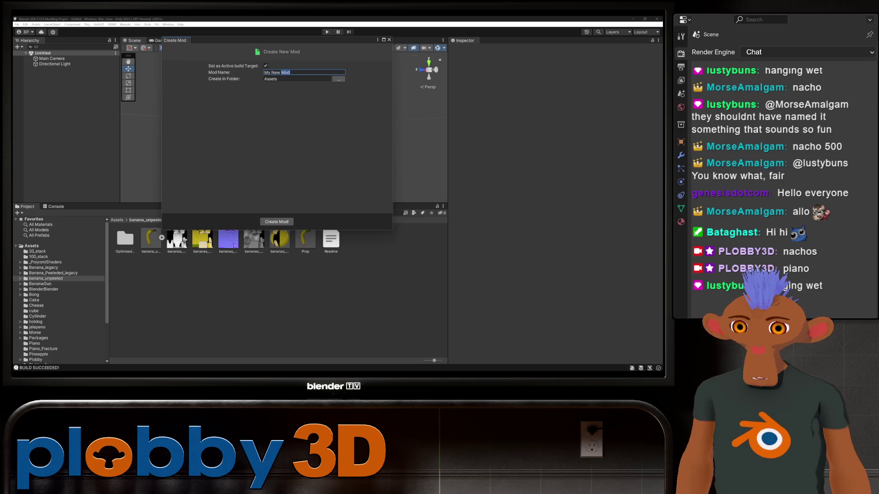
left_click(277, 73)
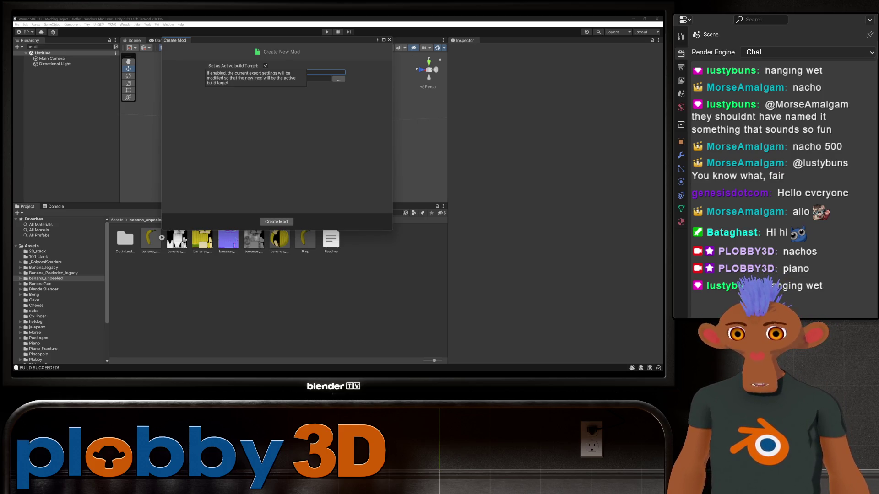
type("banana")
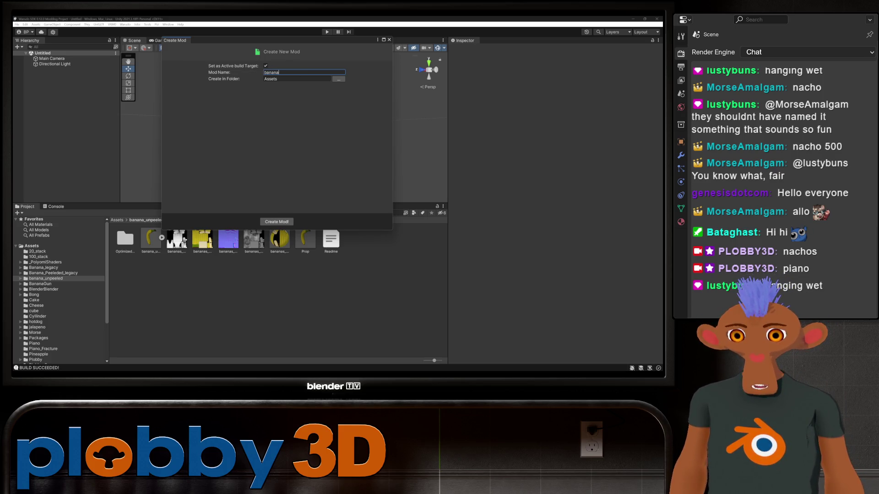
type("_peeled")
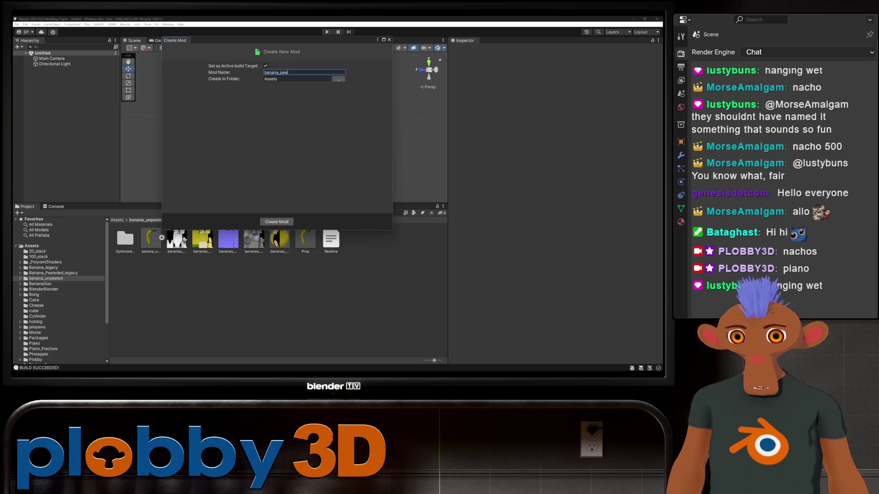
left_click(277, 222)
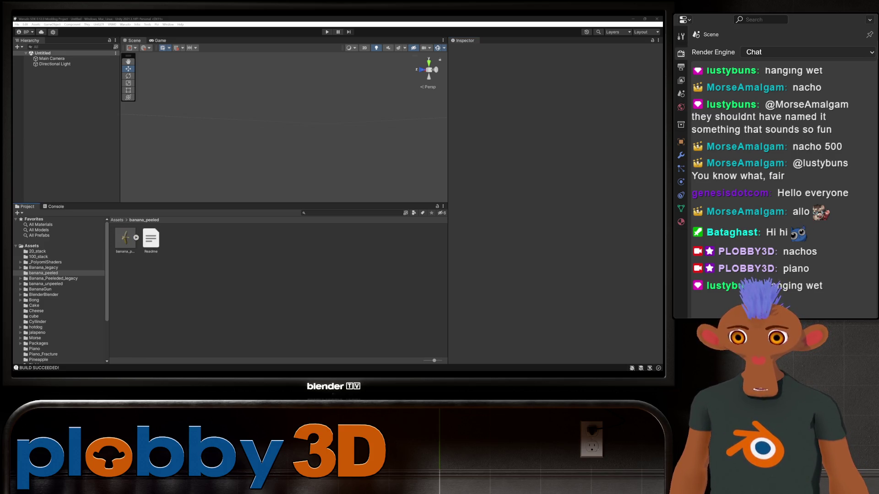
Extract the banana_peeled textures, mark the normal texture as a normal map, and inspect the bananas_Baked slot
left_click(125, 238)
left_click(600, 90)
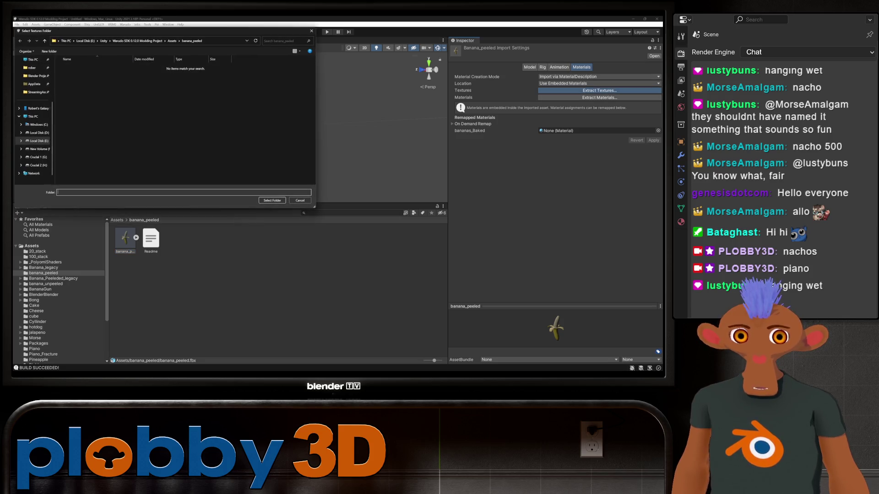
left_click(273, 200)
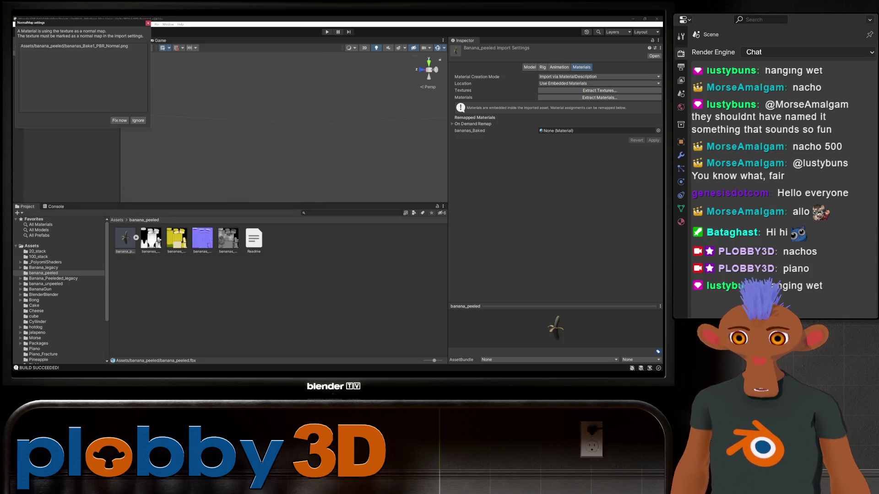
left_click(119, 120)
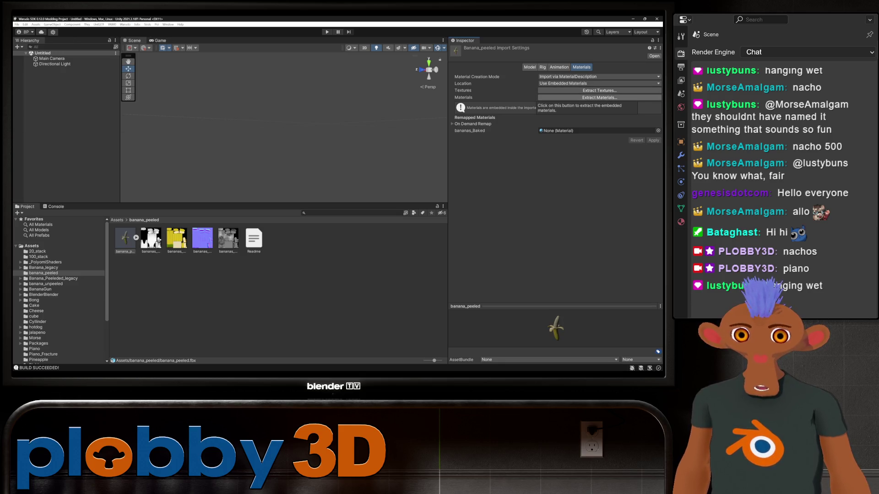
left_click(600, 131)
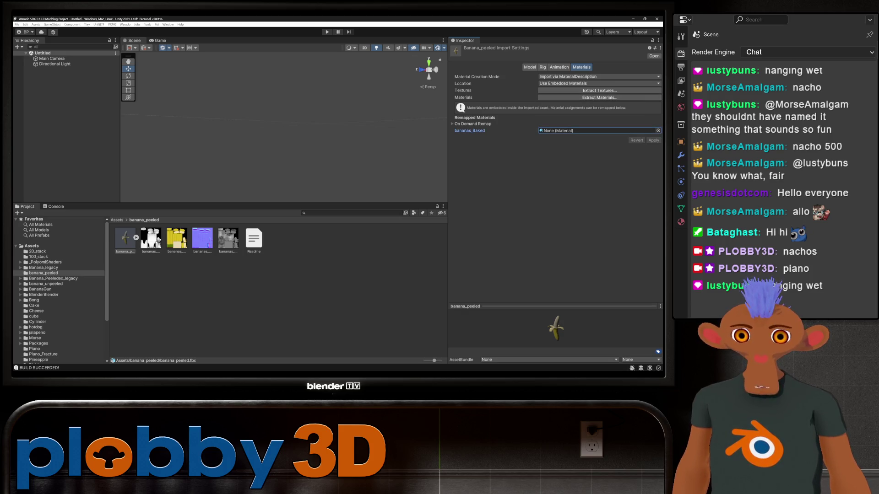
left_click(472, 124)
left_click(472, 124)
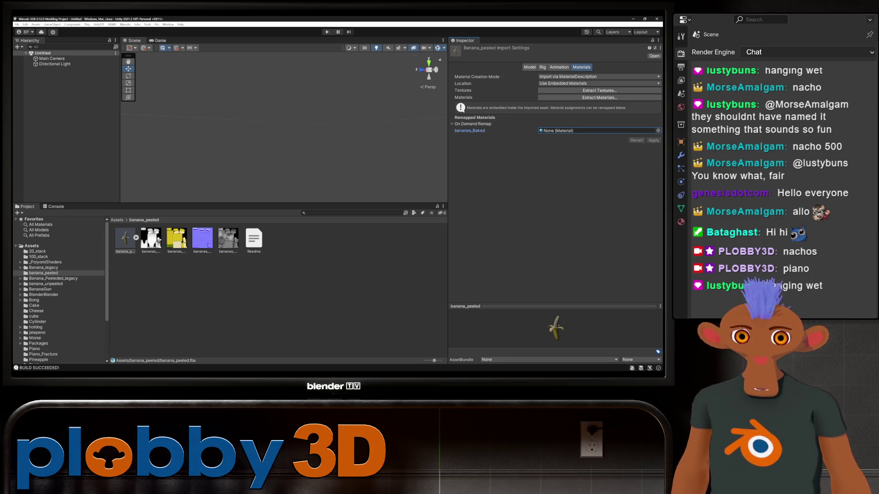
Extract banana_peeled's embedded material into the banana_peeled folder as bananas_Baked, filling its remap slot
left_click(658, 130)
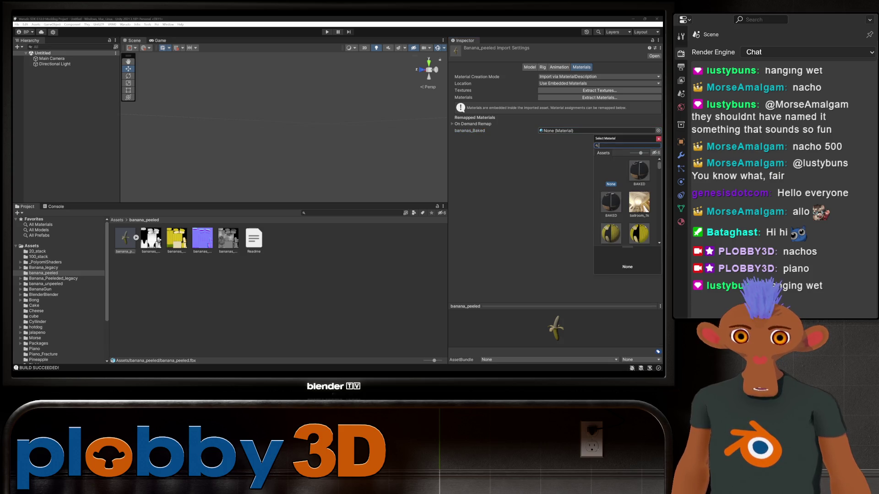
scroll(627, 202, "down", 2)
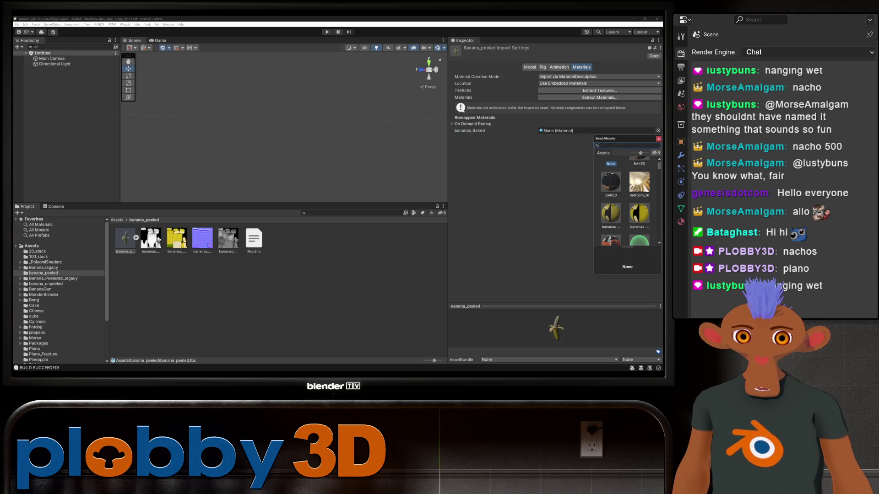
key("Escape")
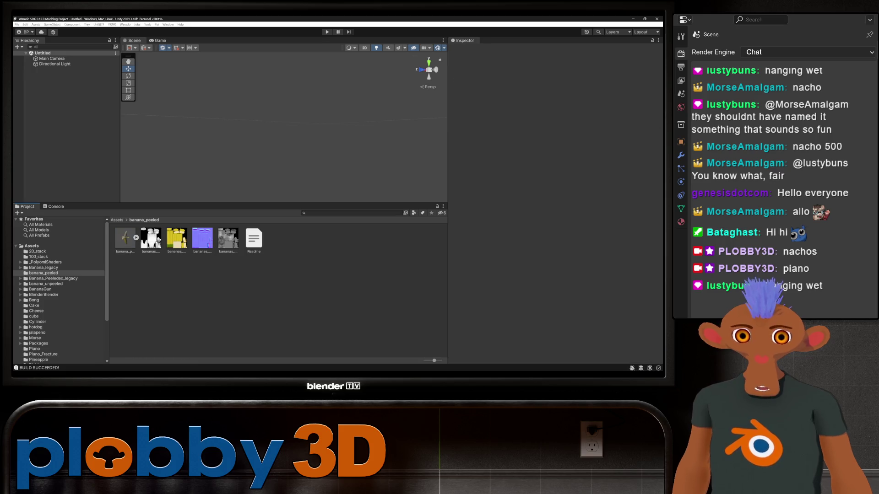
left_click(125, 238)
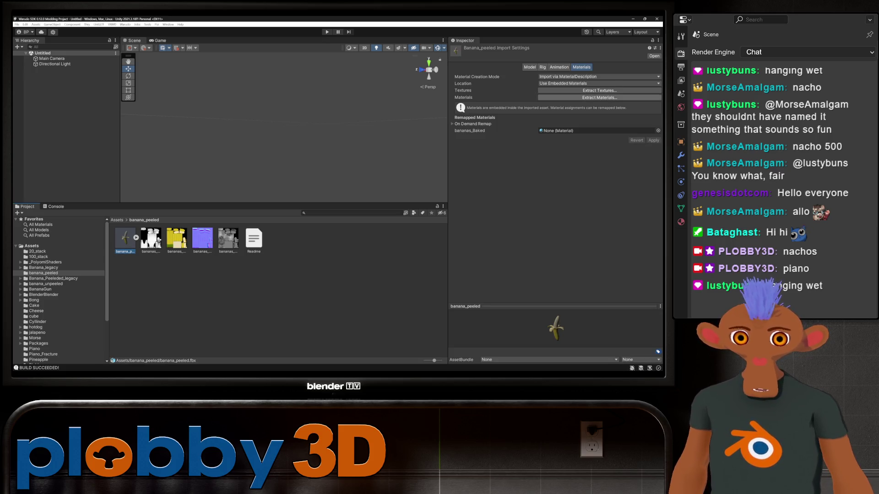
left_click(599, 97)
left_click(273, 200)
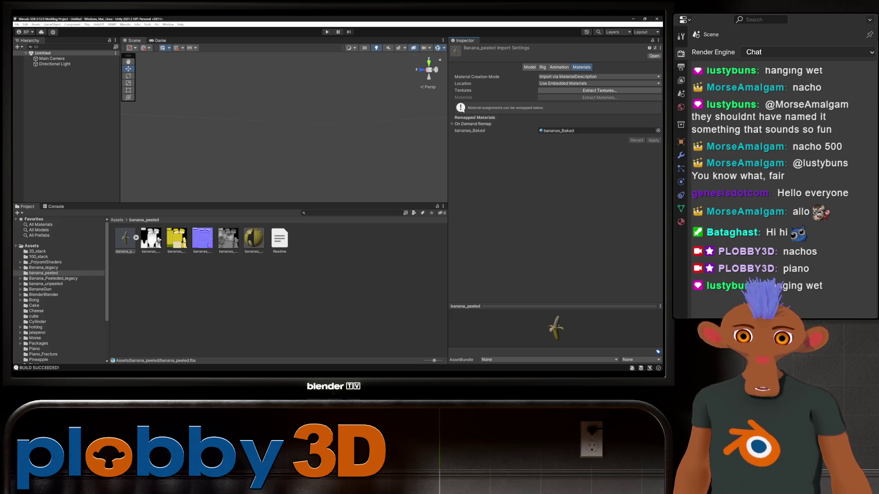
left_click(558, 130)
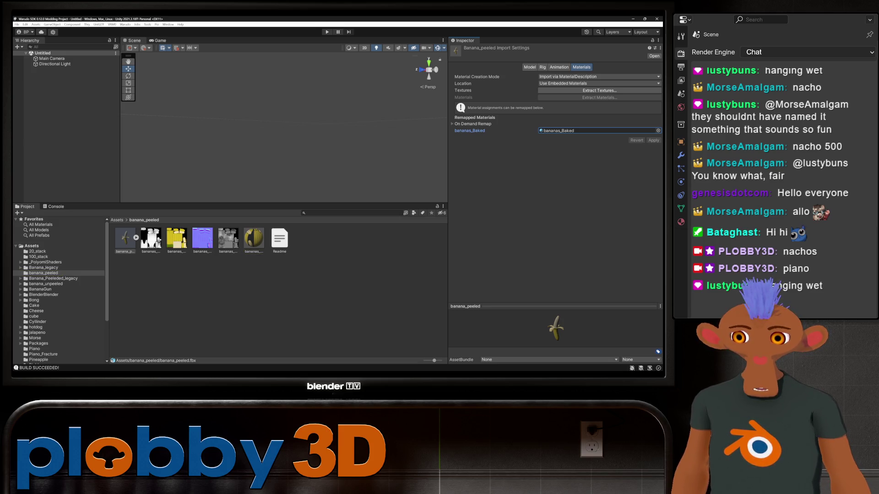
Compare the bananas_Baked materials in the banana_unpeeled and banana_peeled folders
left_click(45, 284)
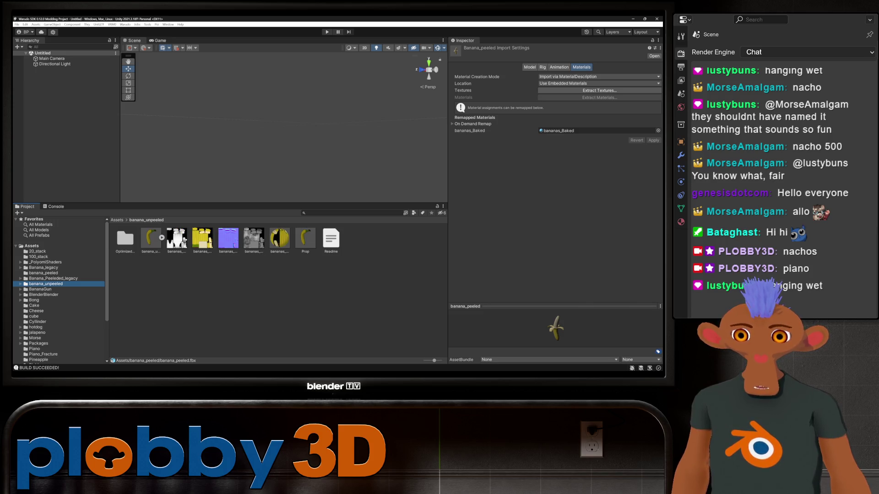
left_click(279, 238)
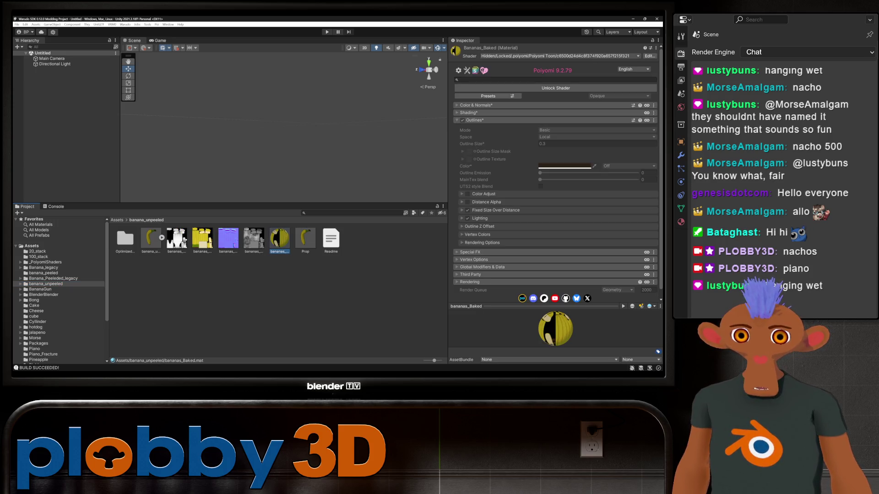
left_click(44, 273)
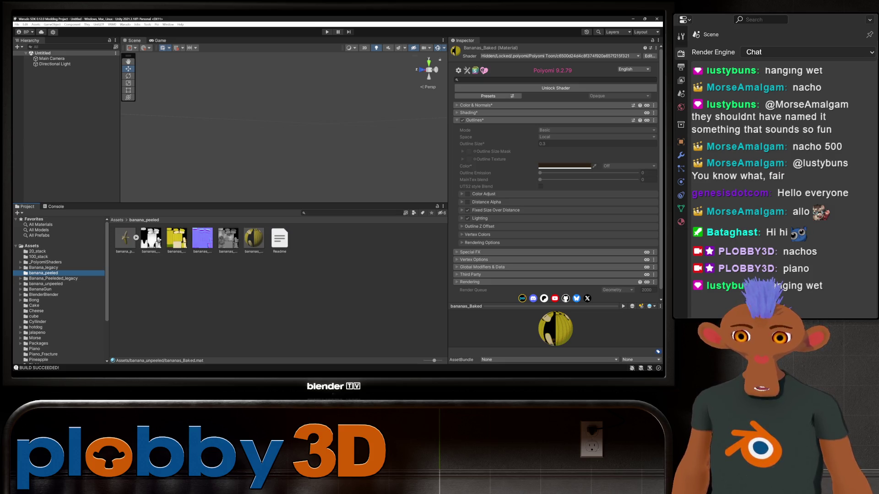
left_click(253, 238)
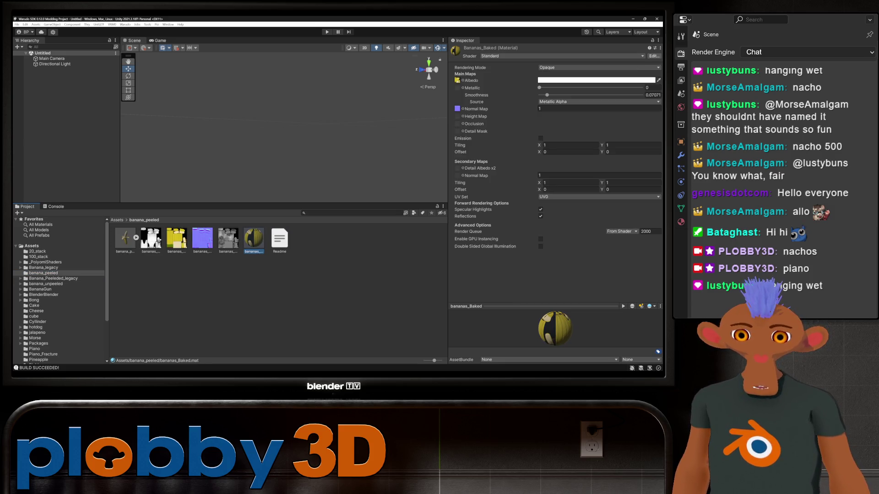
left_click(125, 238)
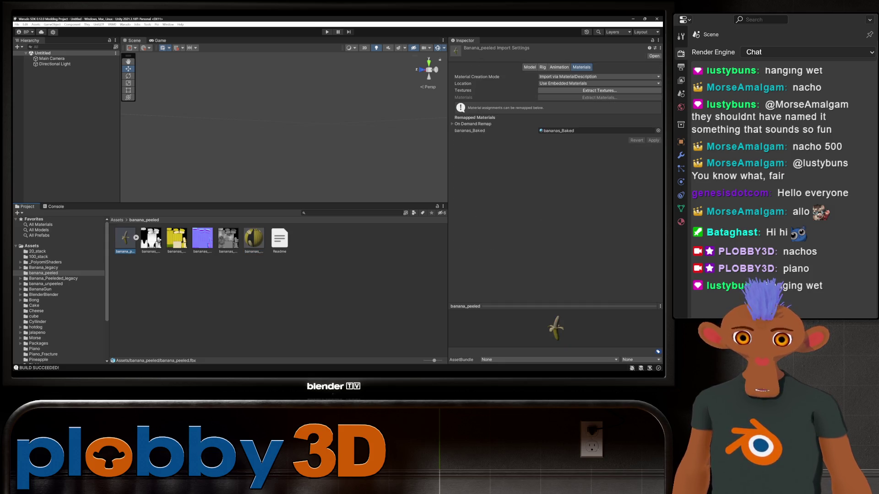
left_click(559, 130)
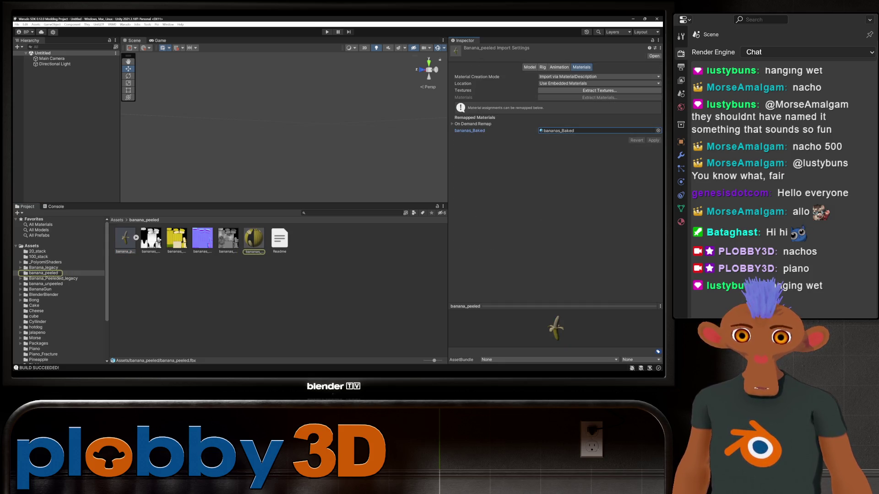
double_click(559, 131)
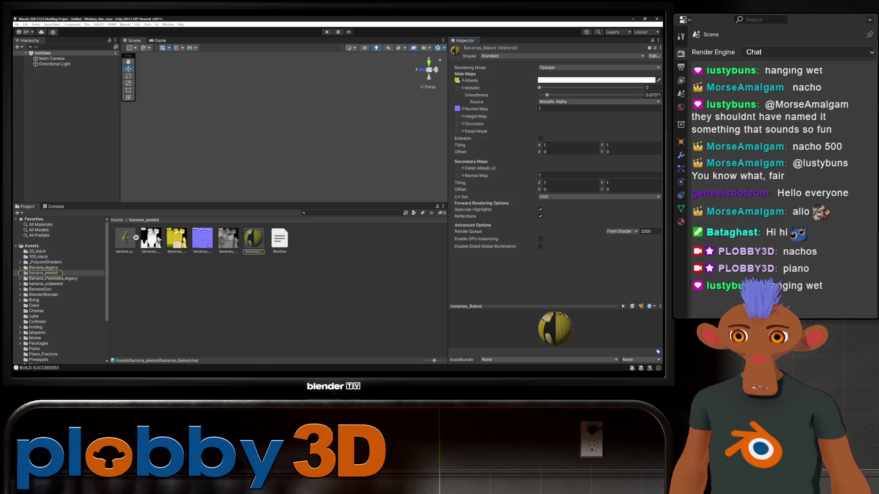
left_click(125, 238)
Remap banana_peeled's bananas_Baked slot to banana_unpeeled's bananas_Baked material
left_click(658, 130)
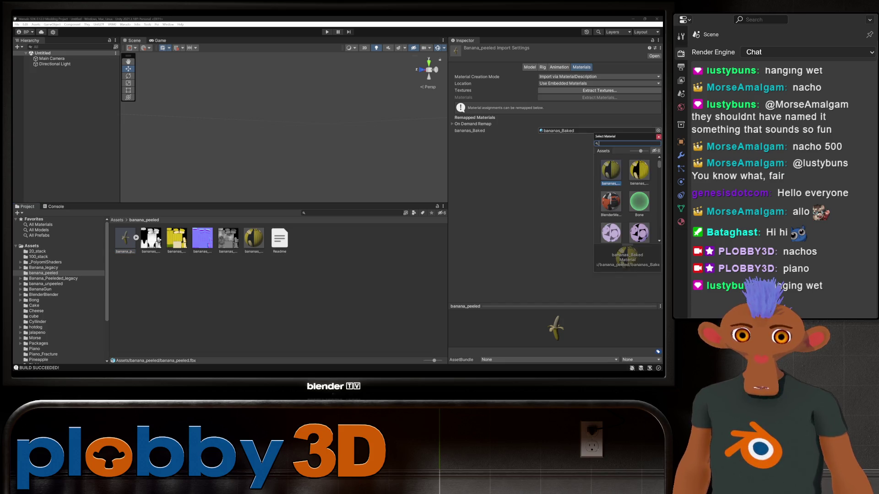
left_click(640, 171)
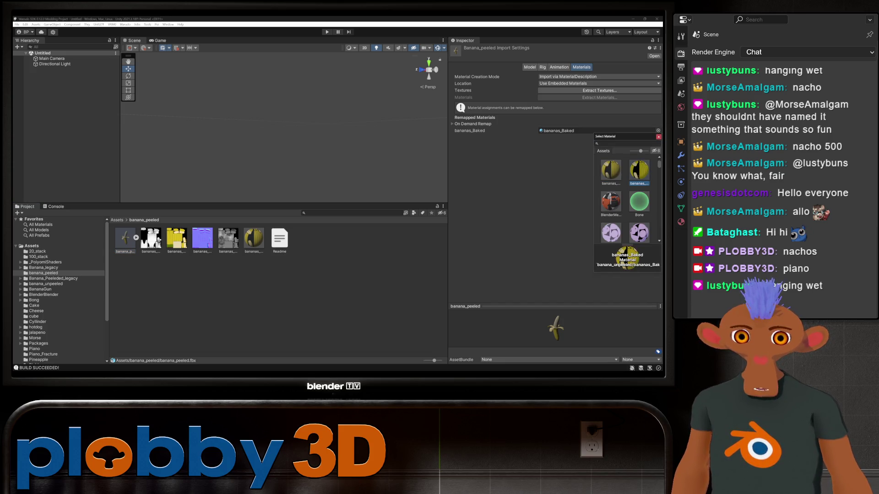
key("Return")
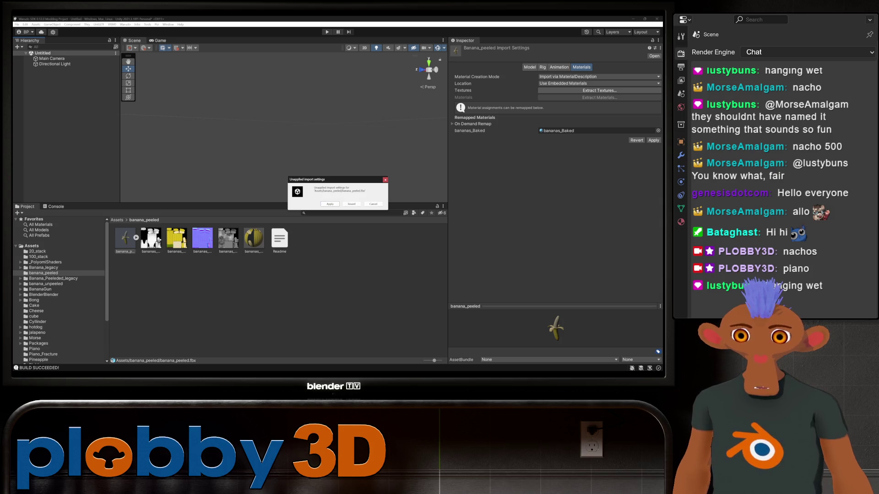
Dismiss the unapplied import settings prompt, then delete banana_peeled from the scene and undo it
left_click(373, 205)
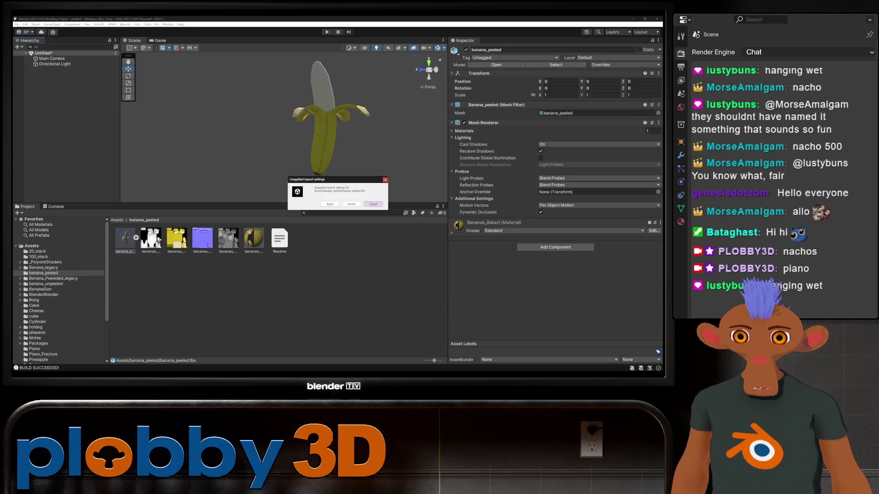
left_click(351, 204)
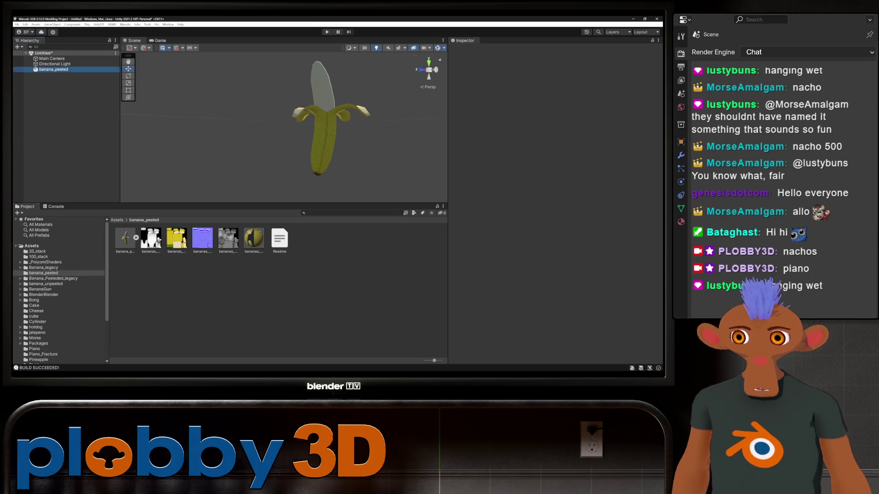
right_click(62, 69)
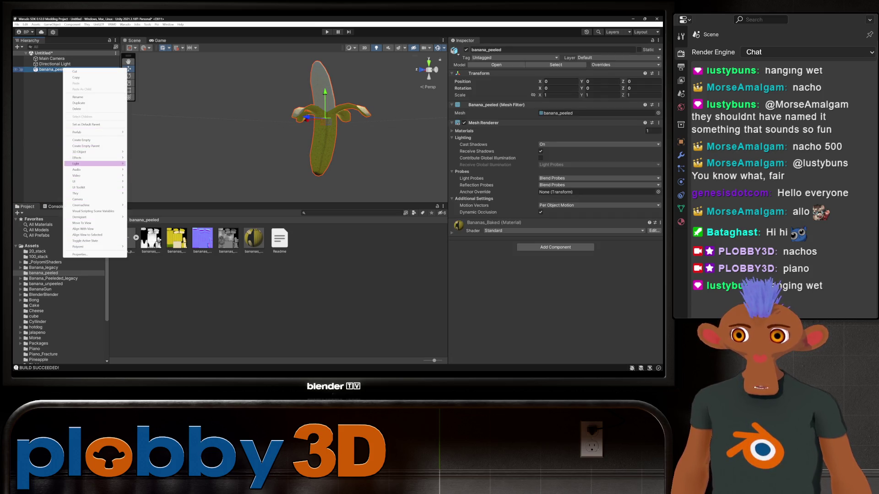
left_click(77, 109)
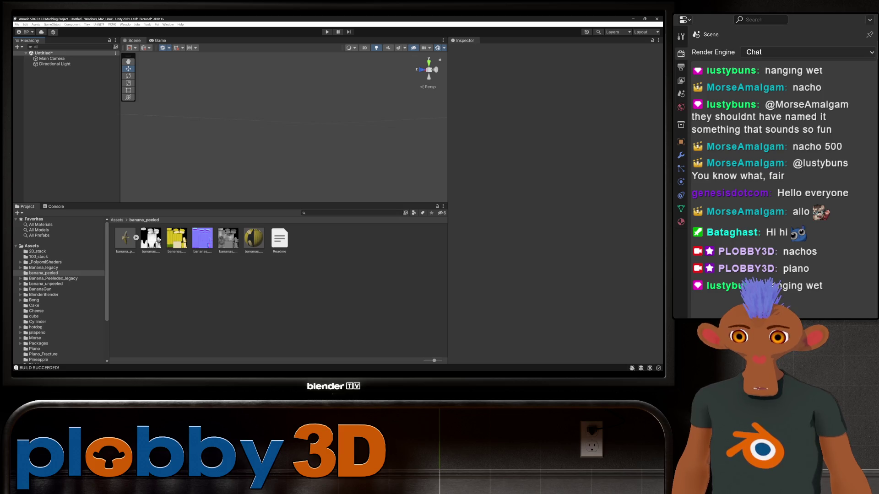
left_click(253, 238)
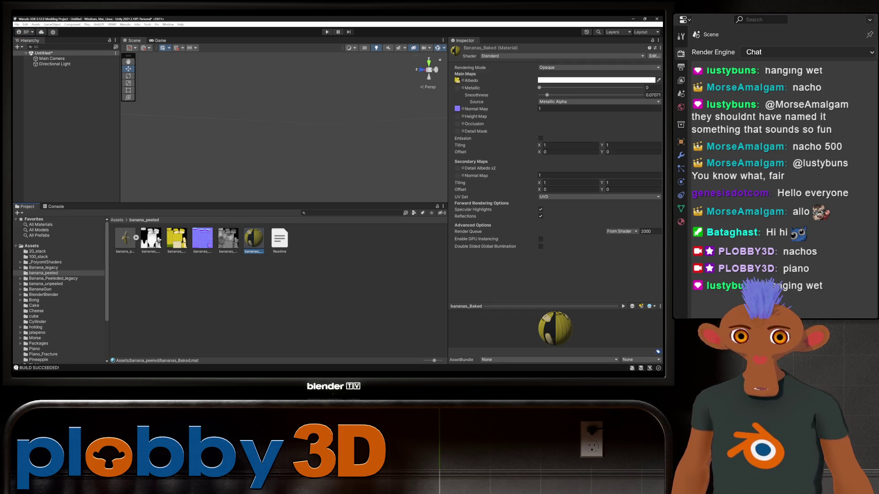
key("ctrl+z")
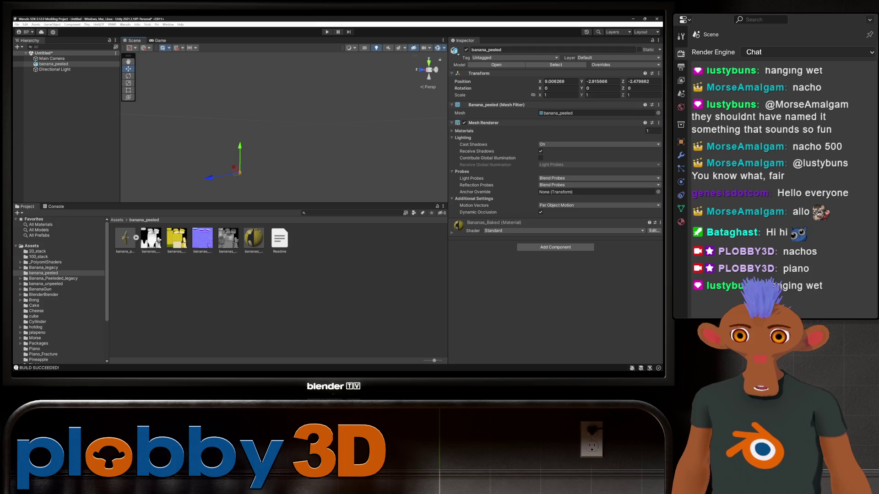
key("ctrl+z")
Place banana_peeled in the scene at 0,0,0 and select its bananas_Baked material
left_click_drag(125, 238, 64, 91)
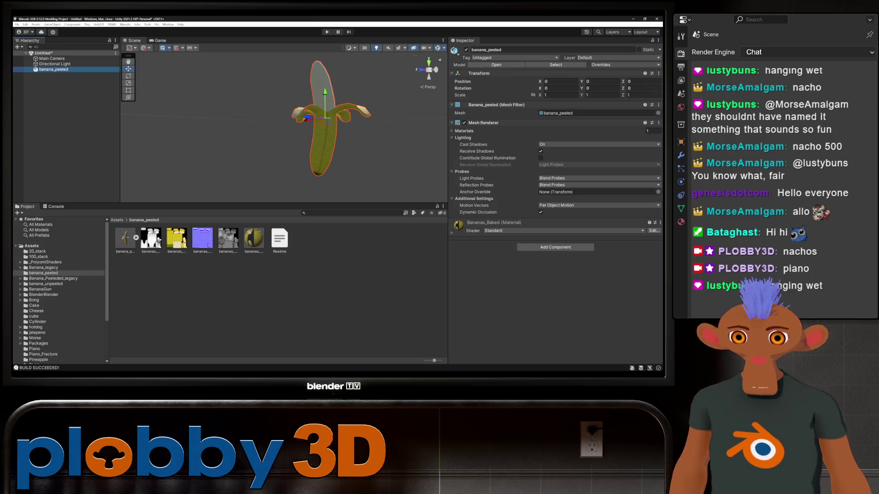
scroll(284, 128, "up", 3)
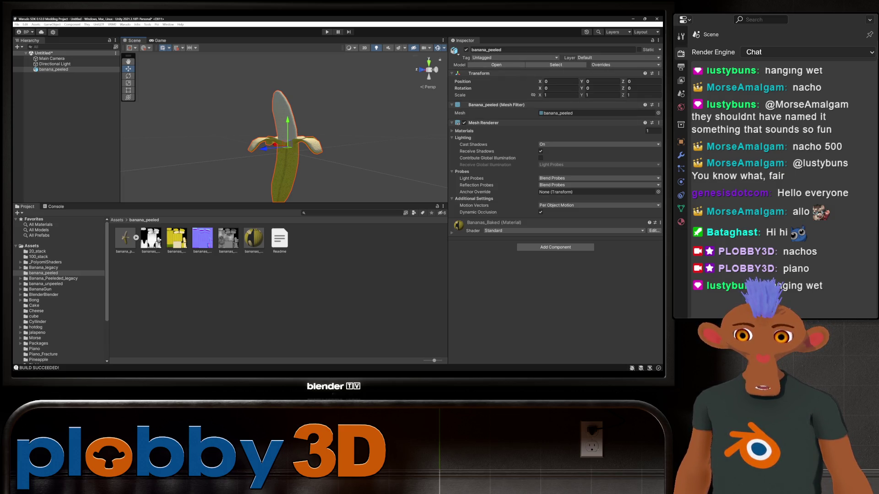
left_click(253, 238)
Switch bananas_Baked to the Poiyomi Toon shader and apply the LilToon Shading Preset
left_click(527, 56)
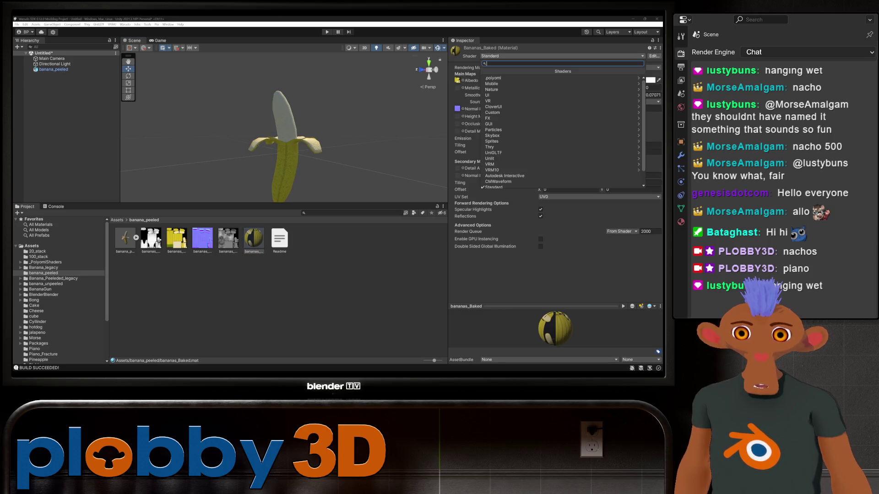
left_click(493, 78)
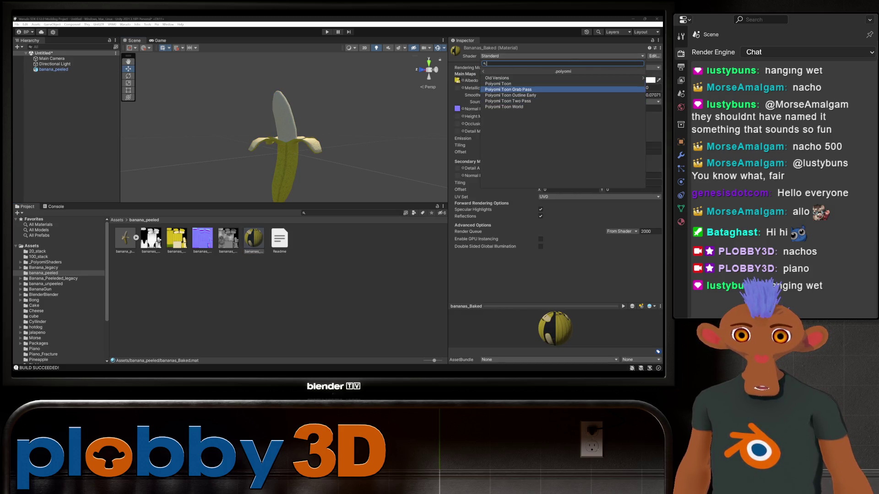
left_click(499, 83)
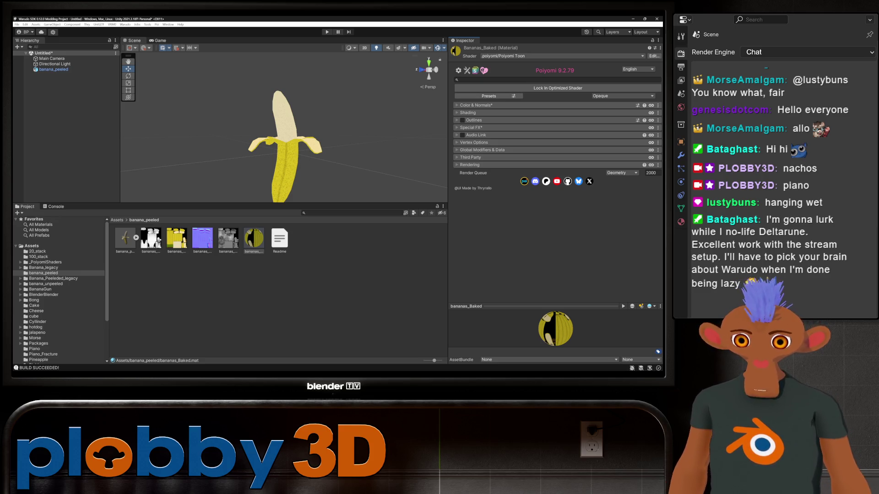
left_click(489, 95)
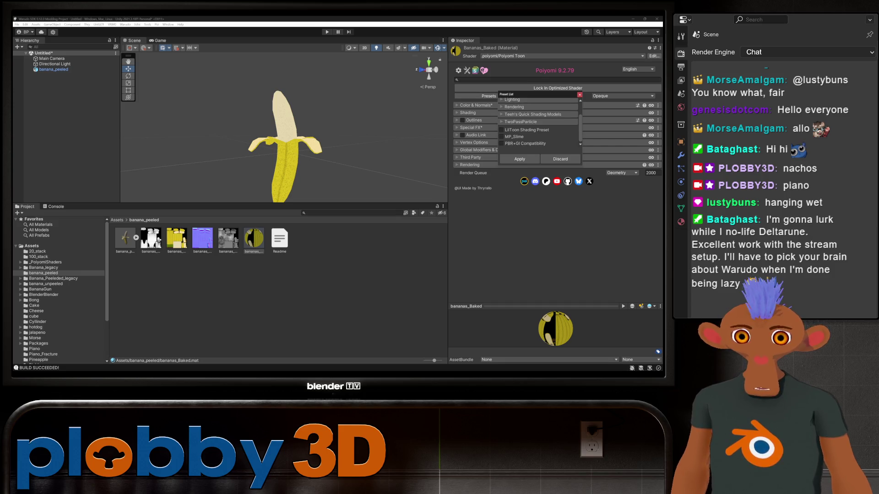
left_click(502, 129)
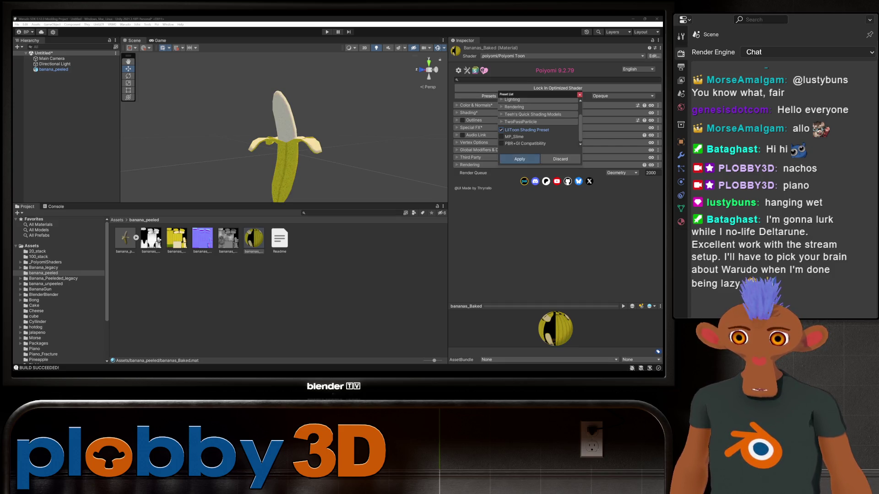
left_click(520, 159)
Enable outlines on the banana material with an Outline Size of 0.3
left_click(462, 120)
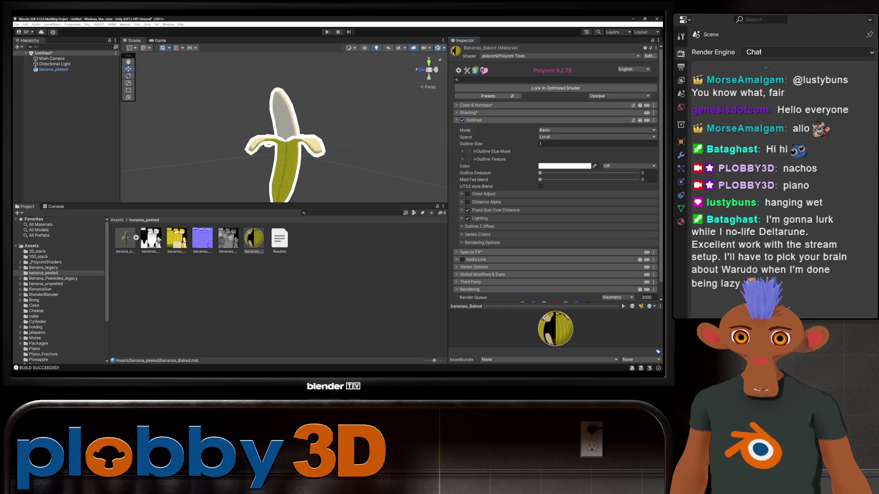
scroll(284, 128, "up", 6)
scroll(284, 128, "down", 5)
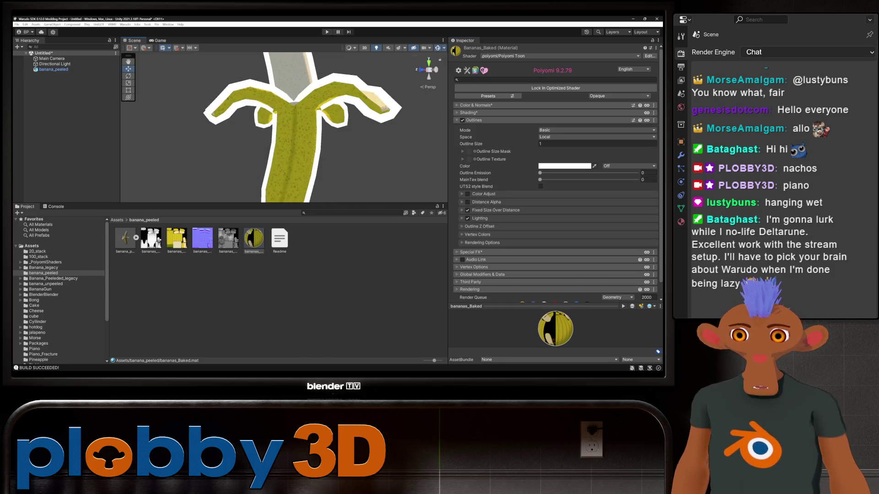
key("w")
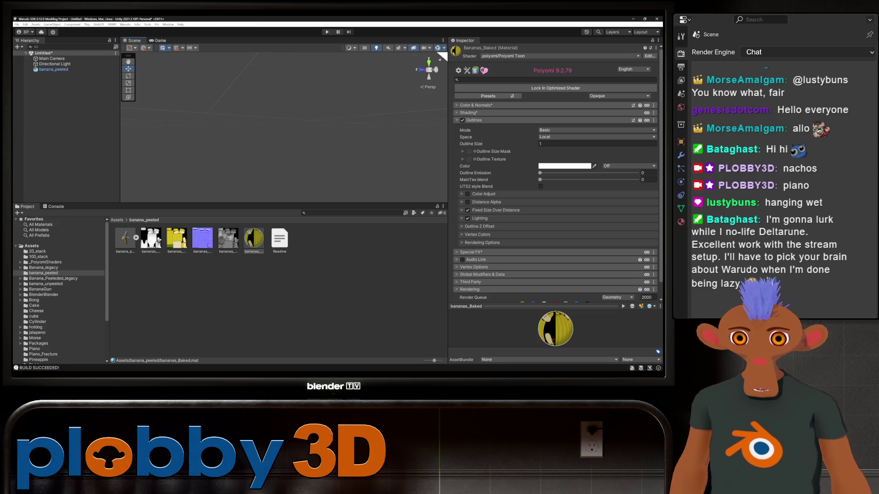
scroll(284, 128, "up", 2)
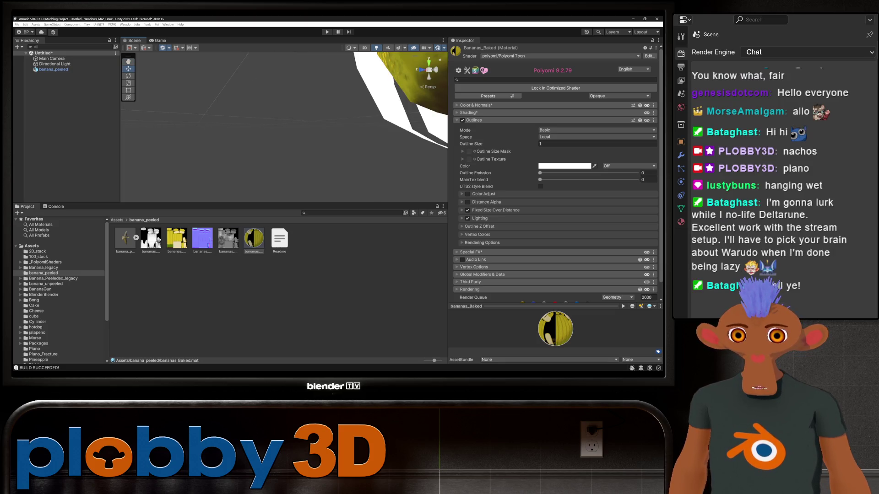
scroll(284, 128, "up", 2)
scroll(284, 129, "down", 2)
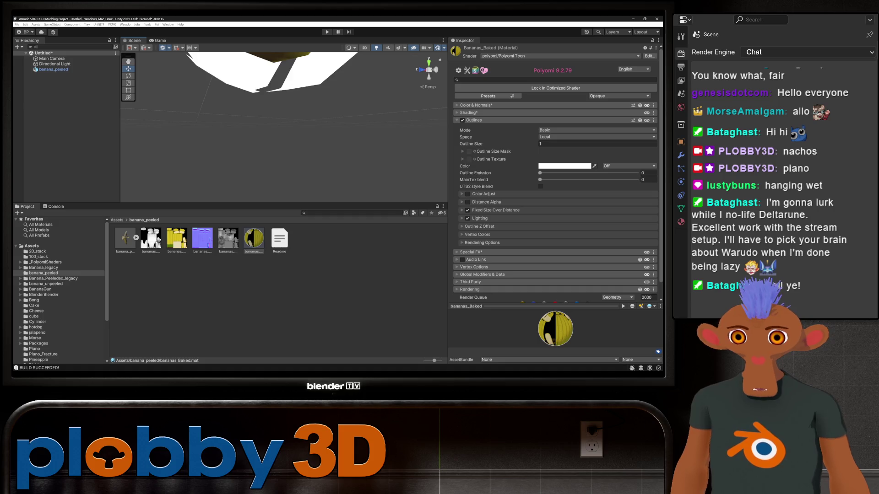
key("f")
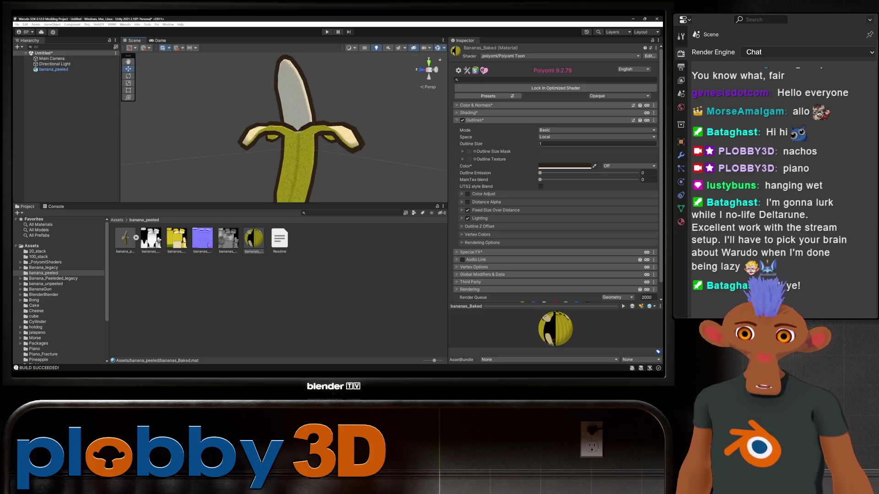
left_click(598, 144)
type("0.3")
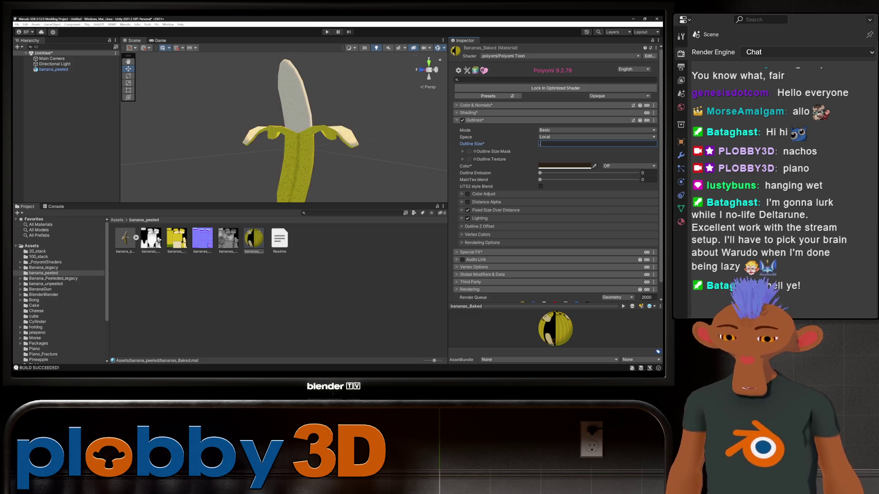
left_click(359, 105)
left_click_drag(321, 137, 359, 105)
Add a Box Collider to the banana_peeled object
left_click(53, 69)
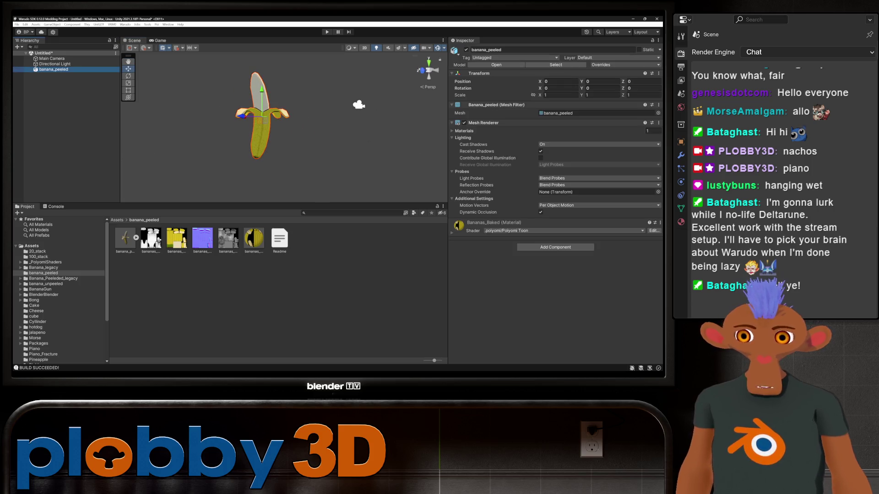
left_click(556, 247)
left_click(555, 270)
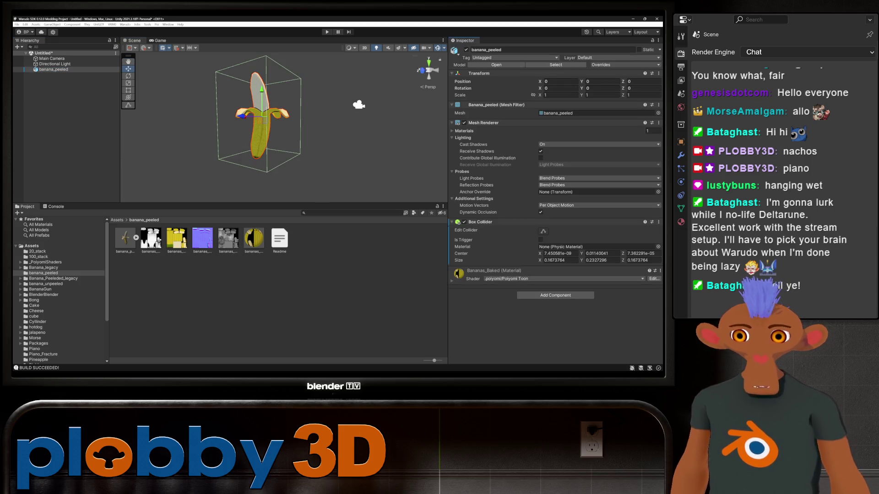
left_click_drag(358, 105, 358, 106)
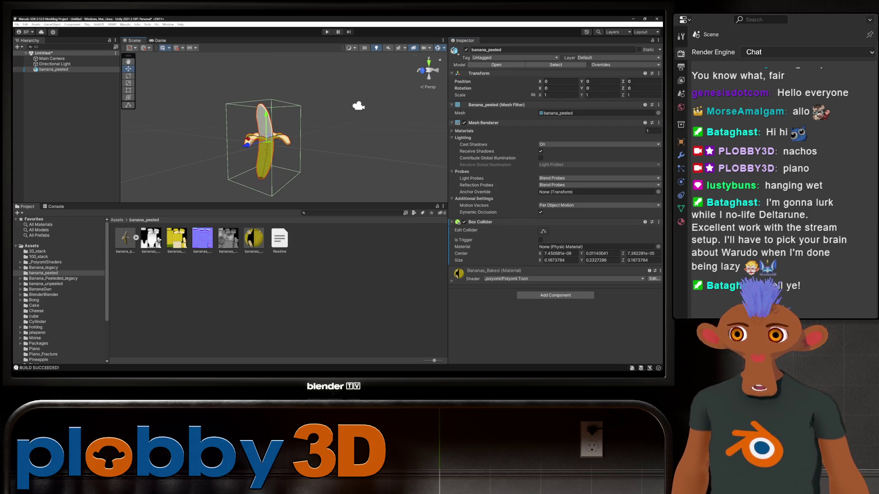
Save banana_peeled as an original prefab named Prop in the banana_peeled folder
mouse_move(53, 69)
left_mouse_down()
mouse_move(183, 274)
mouse_move(275, 293)
left_mouse_up()
left_click(325, 204)
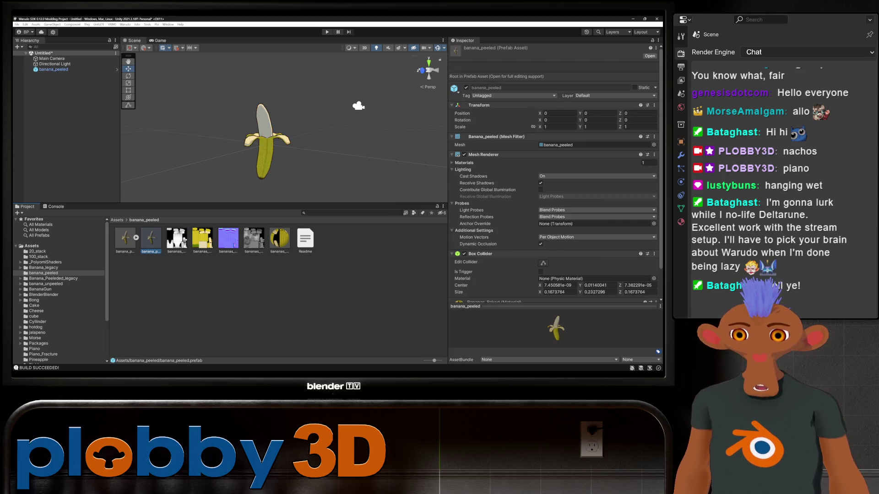
key("F2")
type("Prop")
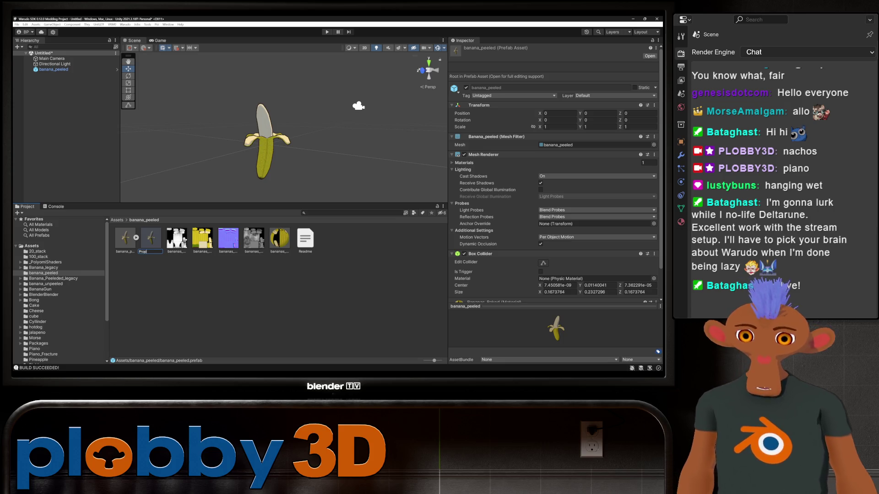
key("Return")
left_click(125, 24)
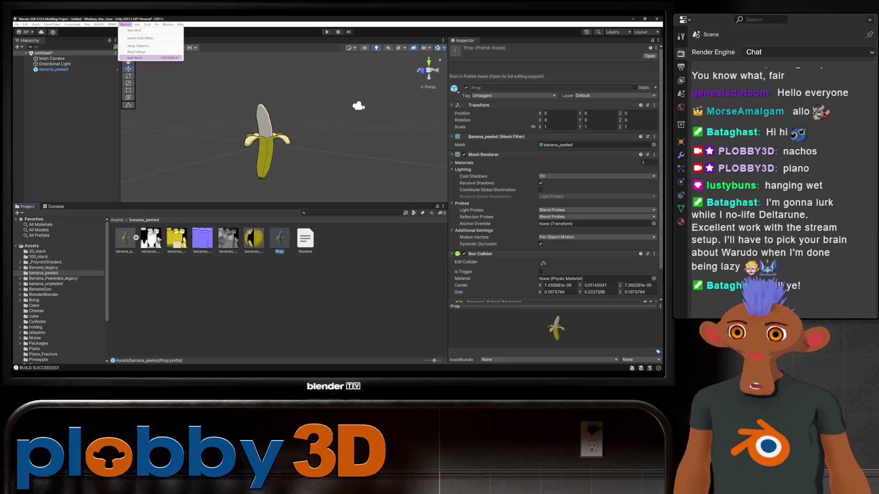
Set the Mod Export Directory to Warudo_Data/StreamingAssets/Props in Mod Settings
left_click(137, 52)
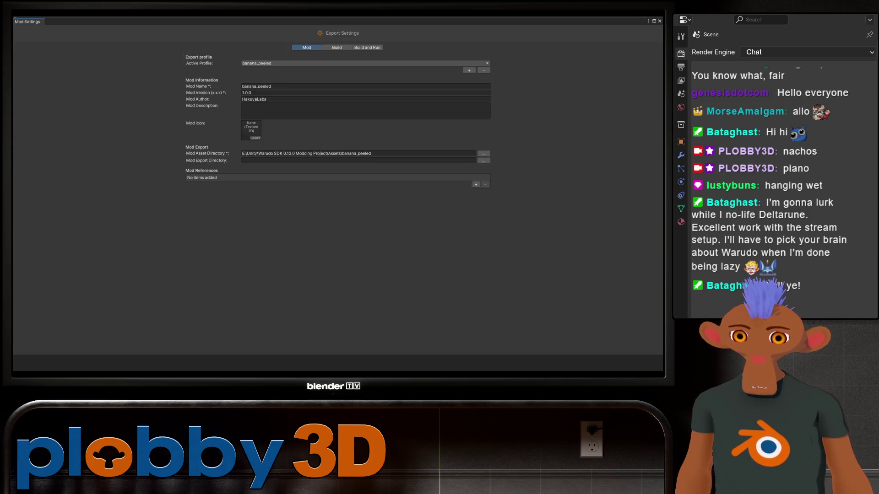
left_click(484, 161)
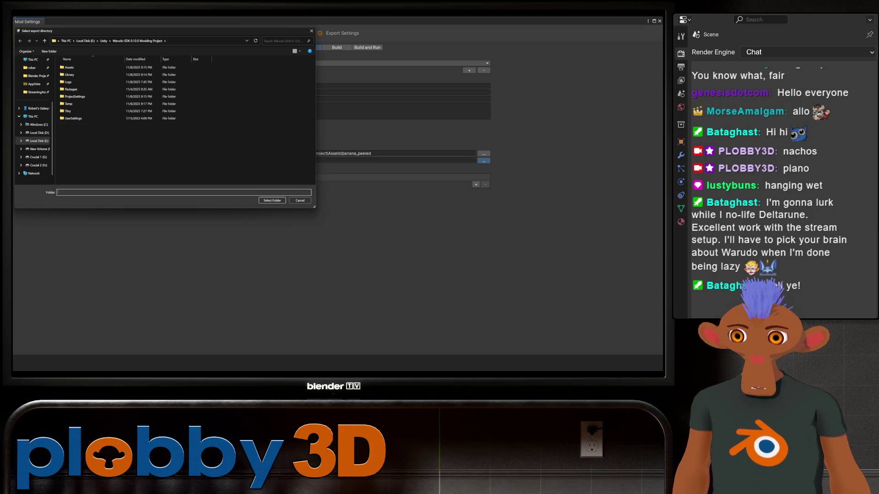
left_click(37, 75)
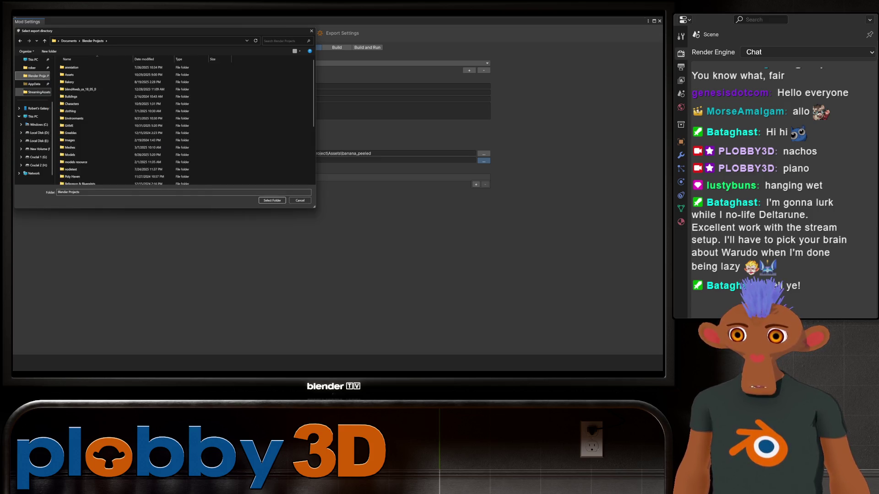
left_click(36, 92)
left_click(69, 146)
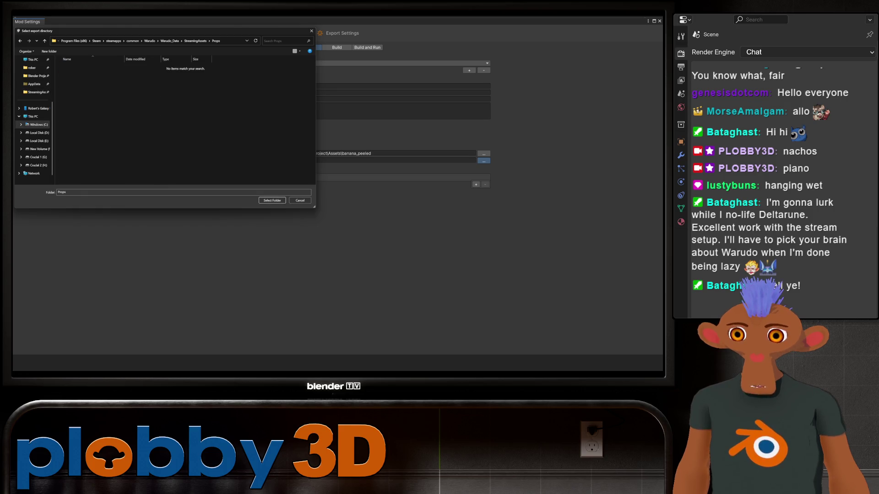
left_click(272, 201)
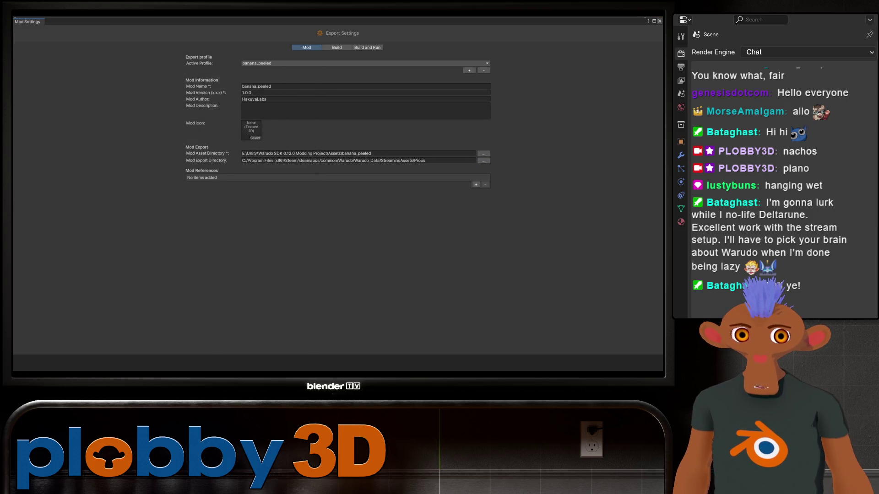
left_click(660, 21)
Build the Warudo mod
left_click(125, 24)
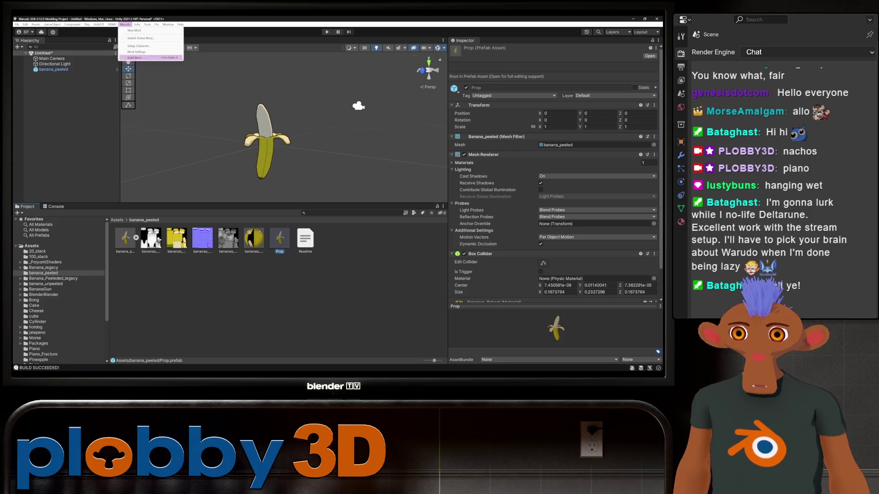
key("Escape")
left_click(254, 238)
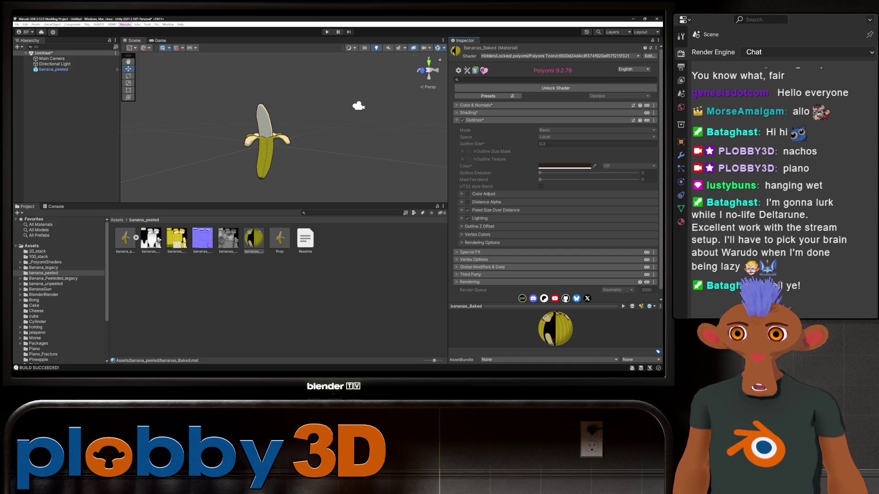
left_click(125, 24)
left_click(137, 57)
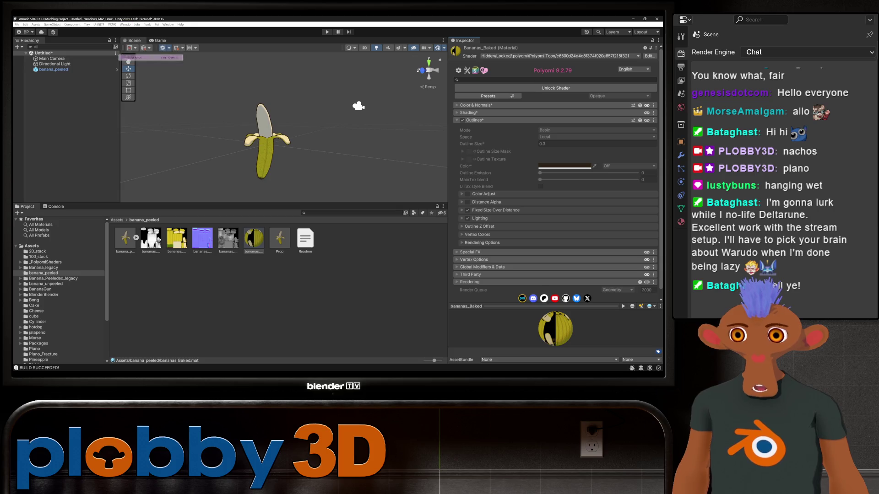